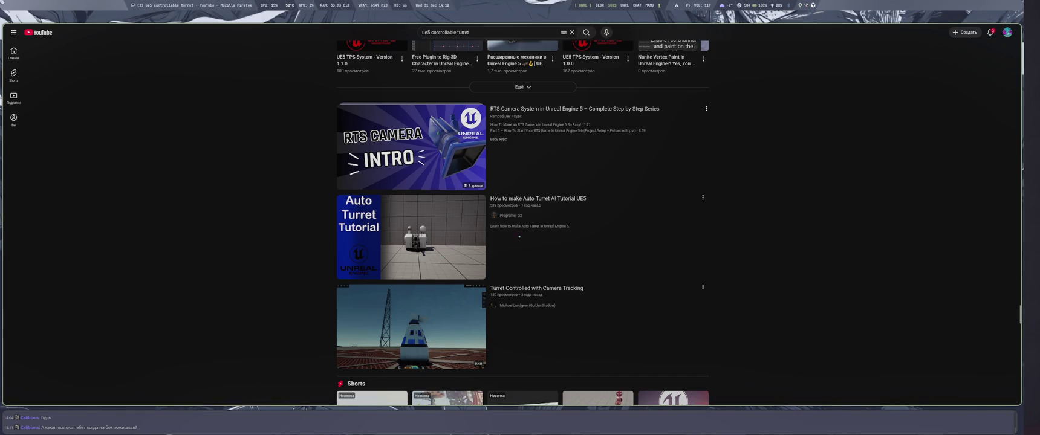
Step: Scroll the search results and open the 'Unreal Multiplayer FPS #24 - Turrets' video
{"action": "mouse_move", "coordinate": [461, 242]}
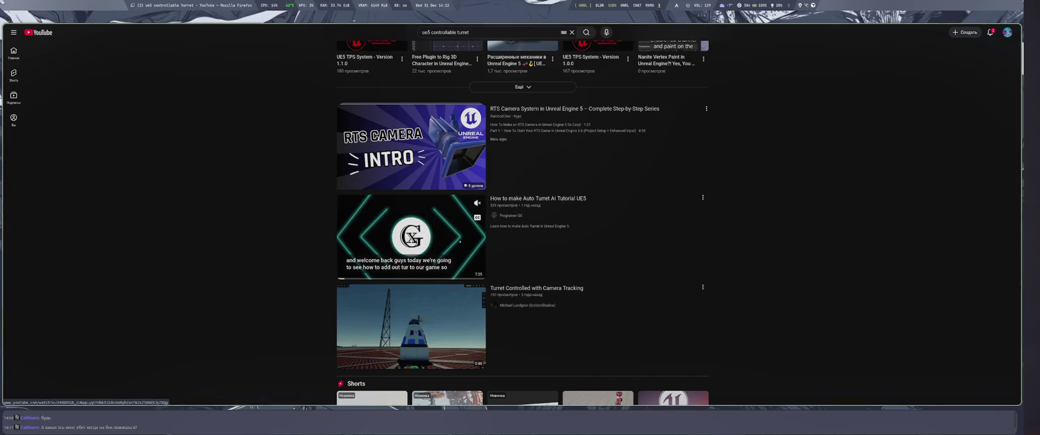
{"action": "scroll", "coordinate": [460, 242], "scroll_direction": "down", "scroll_amount": 3}
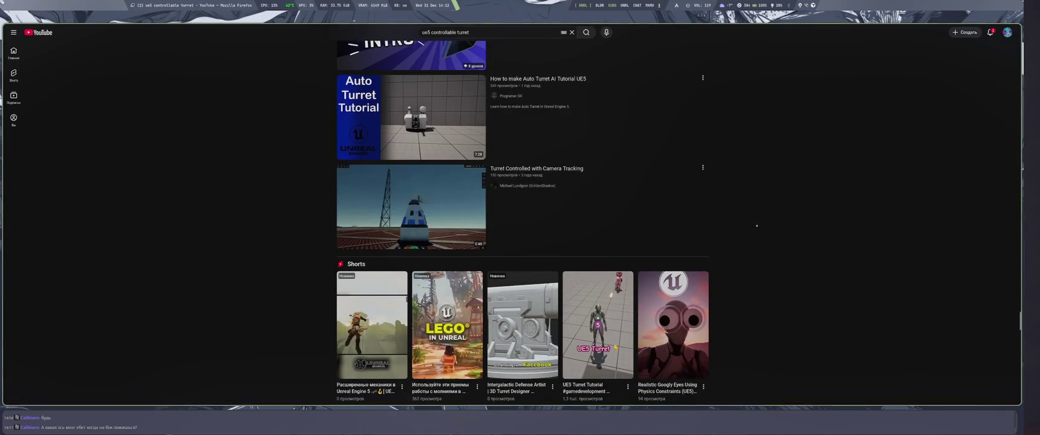
{"action": "scroll", "coordinate": [750, 230], "scroll_direction": "down", "scroll_amount": 1}
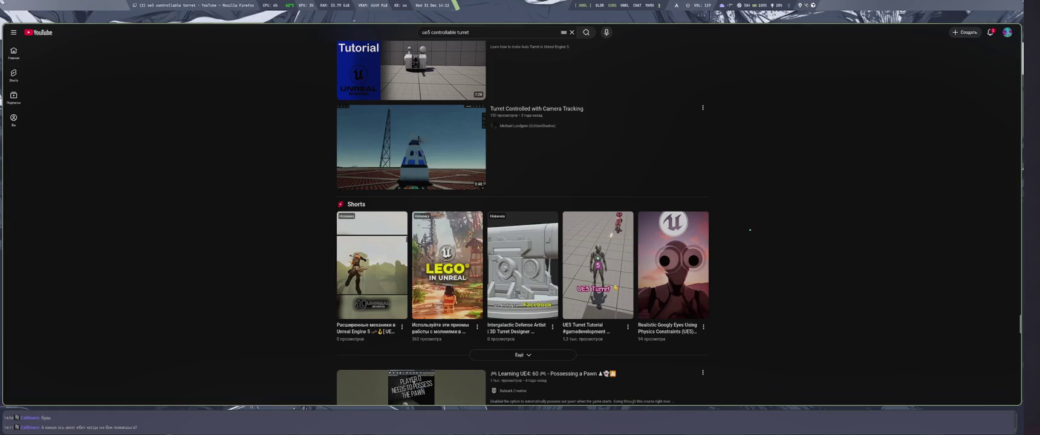
{"action": "scroll", "coordinate": [750, 230], "scroll_direction": "down", "scroll_amount": 4}
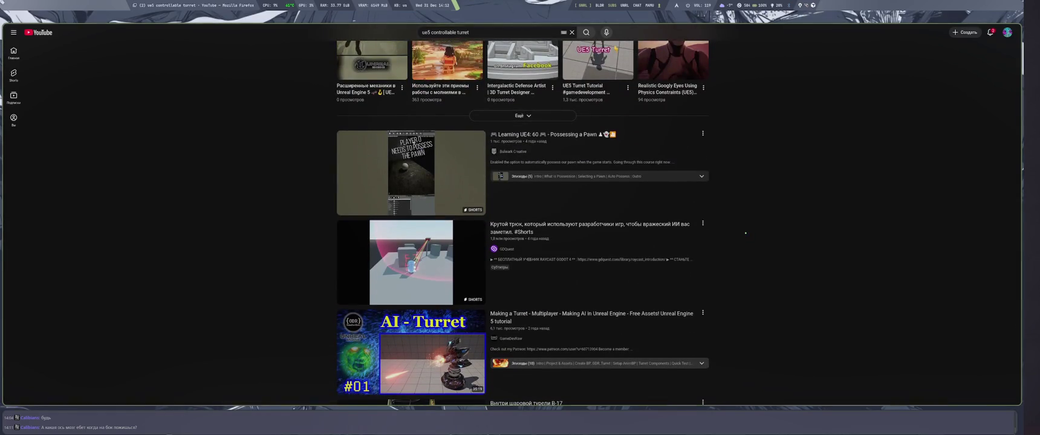
{"action": "scroll", "coordinate": [745, 233], "scroll_direction": "down", "scroll_amount": 2}
{"action": "scroll", "coordinate": [746, 233], "scroll_direction": "down", "scroll_amount": 1}
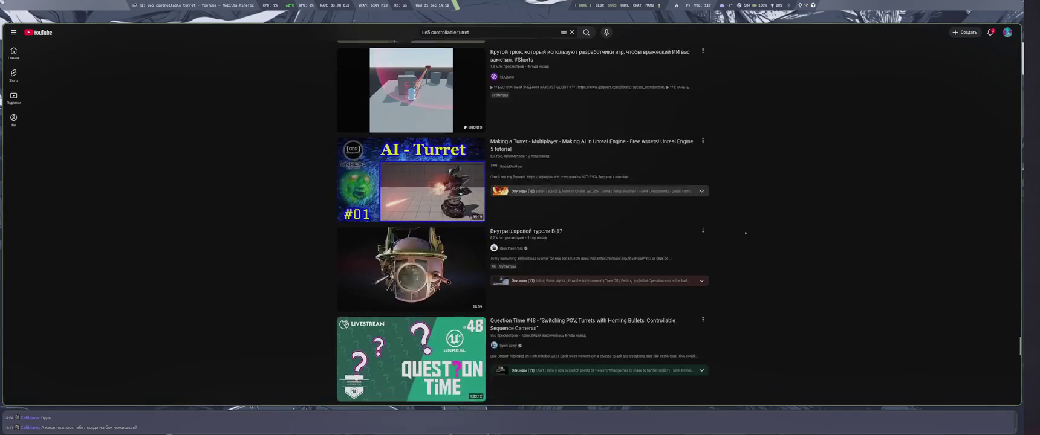
{"action": "scroll", "coordinate": [736, 231], "scroll_direction": "down", "scroll_amount": 4}
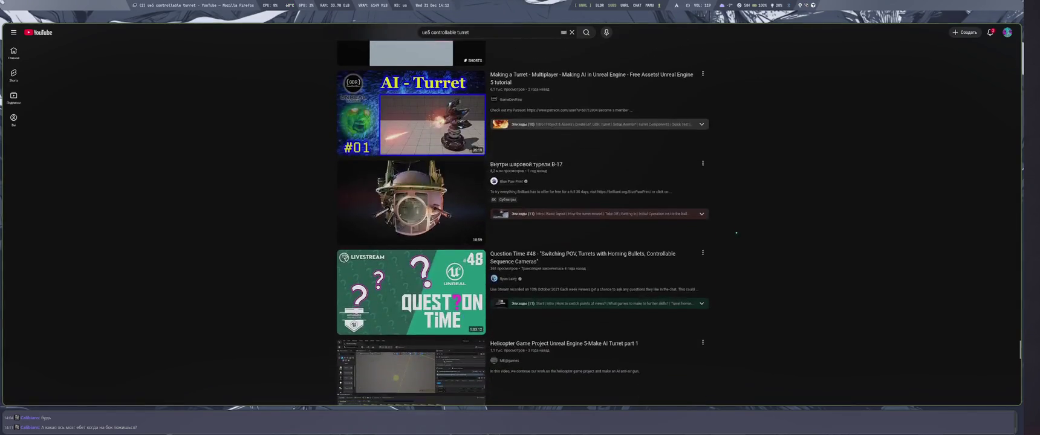
{"action": "scroll", "coordinate": [734, 232], "scroll_direction": "down", "scroll_amount": 4}
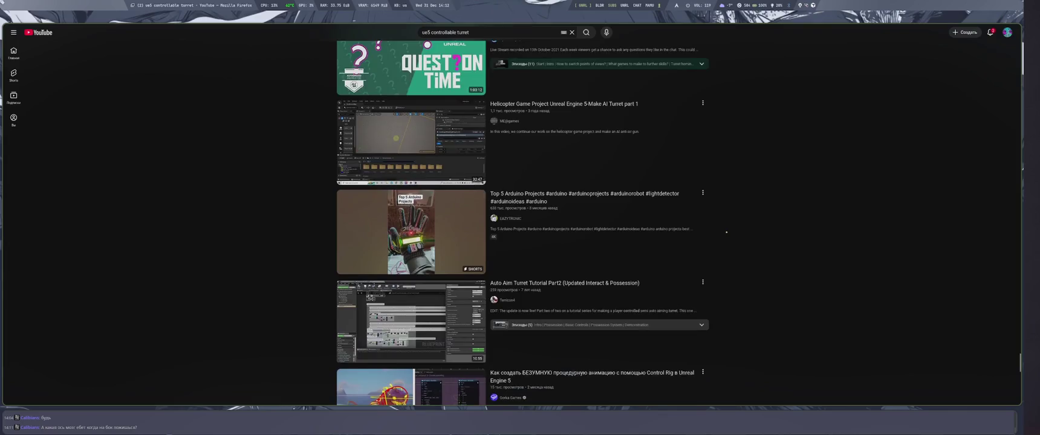
{"action": "scroll", "coordinate": [725, 231], "scroll_direction": "down", "scroll_amount": 1}
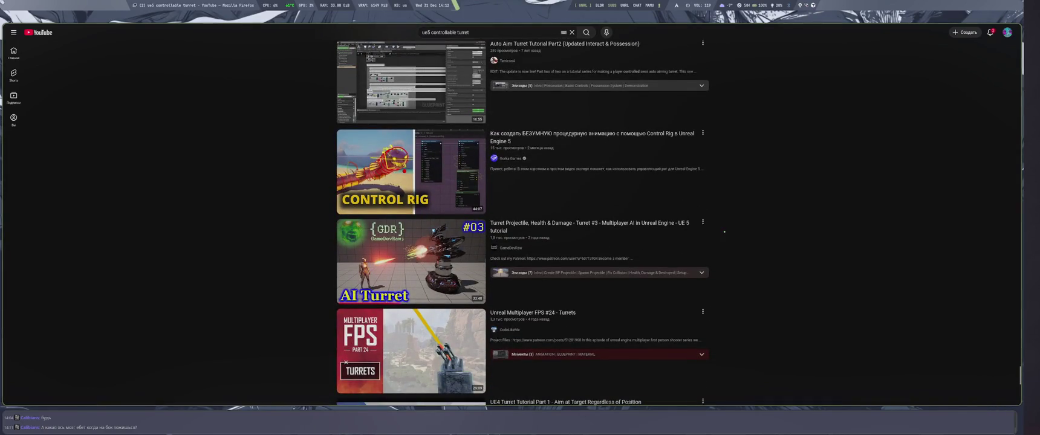
{"action": "scroll", "coordinate": [724, 230], "scroll_direction": "down", "scroll_amount": 3}
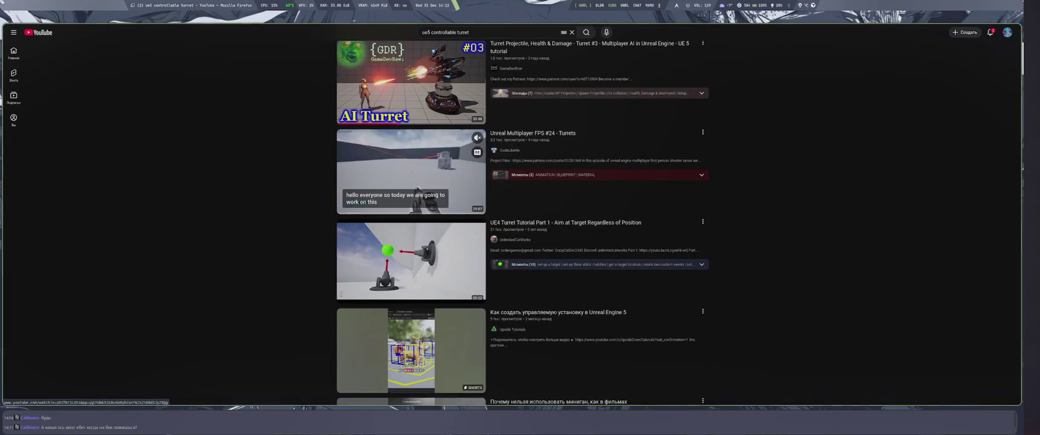
{"action": "left_click", "coordinate": [411, 175]}
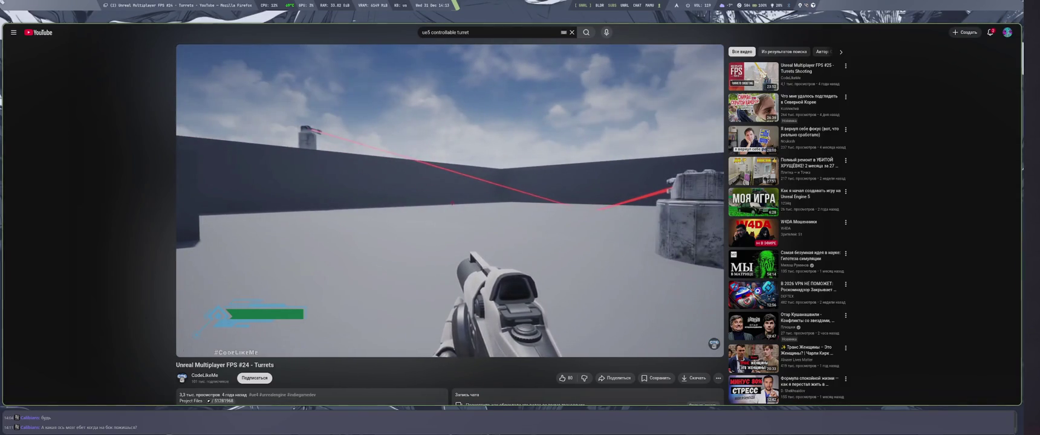
Step: Pause on the turret shot, then play at 2x speed and skip ahead ten seconds
{"action": "mouse_move", "coordinate": [444, 280]}
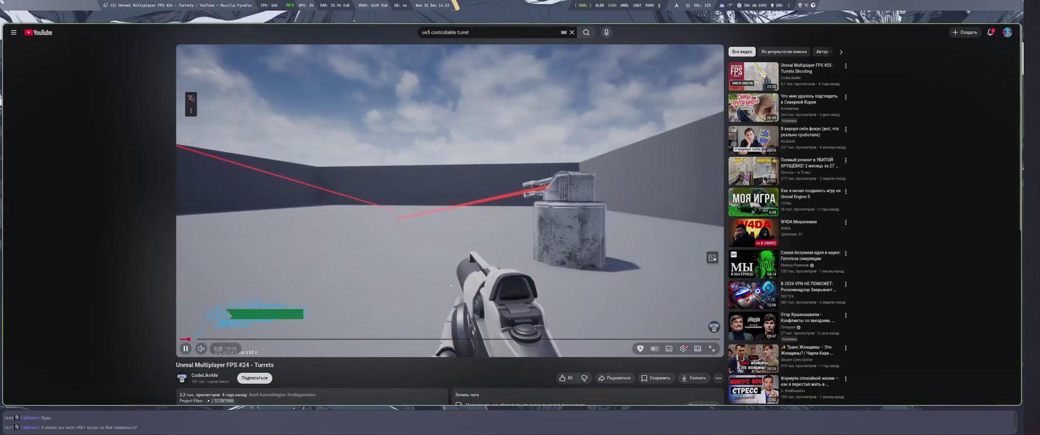
{"action": "left_click", "coordinate": [450, 286]}
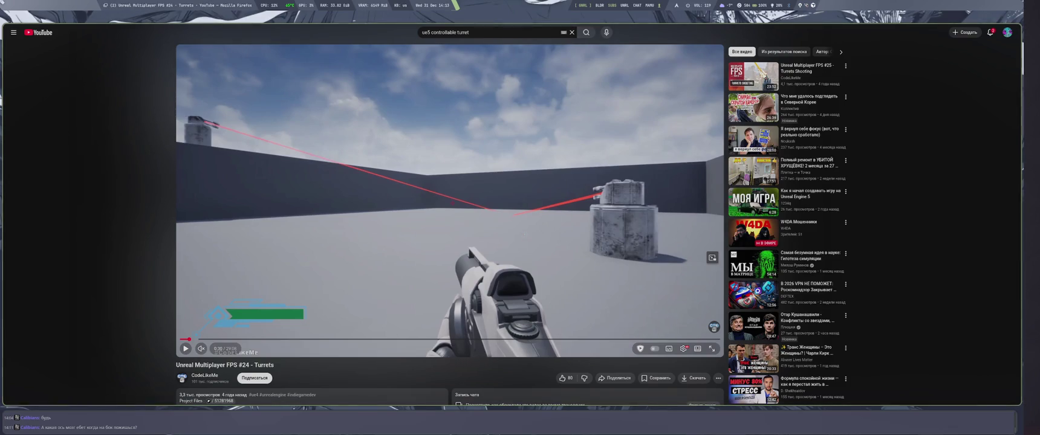
{"action": "key", "text": "space"}
{"action": "key", "text": "space"}
{"action": "left_click_drag", "start_coordinate": [517, 226], "coordinate": [518, 226]}
{"action": "key", "text": "l"}
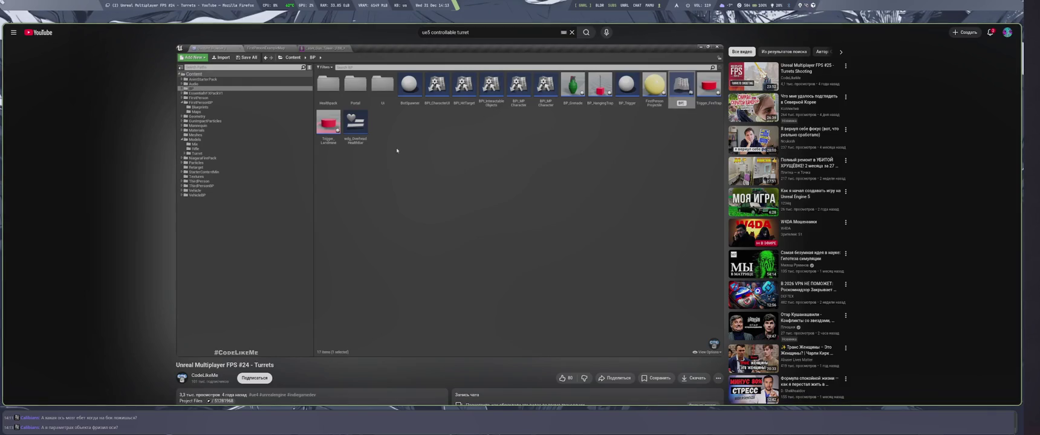
Step: Step the video to the content browser shot, then switch to Unreal Editor
{"action": "left_click", "coordinate": [397, 150]}
{"action": "left_click", "coordinate": [397, 150]}
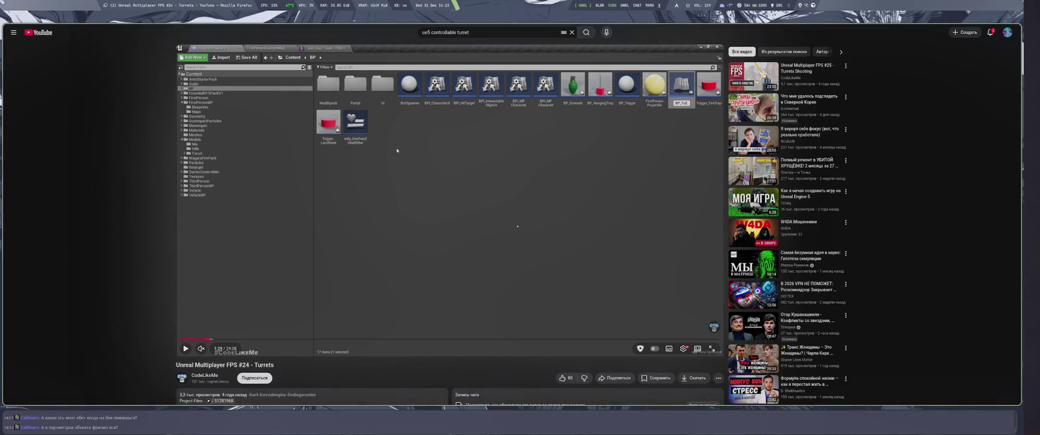
{"action": "left_click", "coordinate": [397, 150]}
{"action": "left_click", "coordinate": [396, 150]}
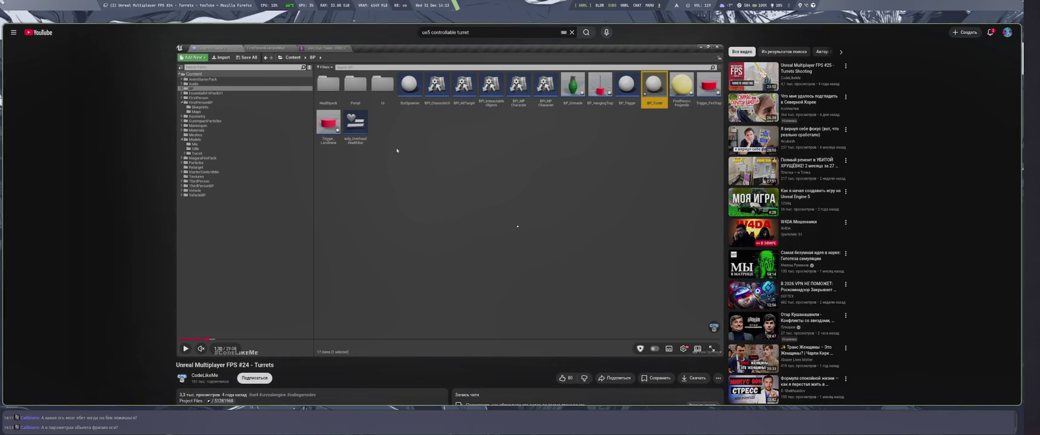
{"action": "key", "text": "alt+Tab"}
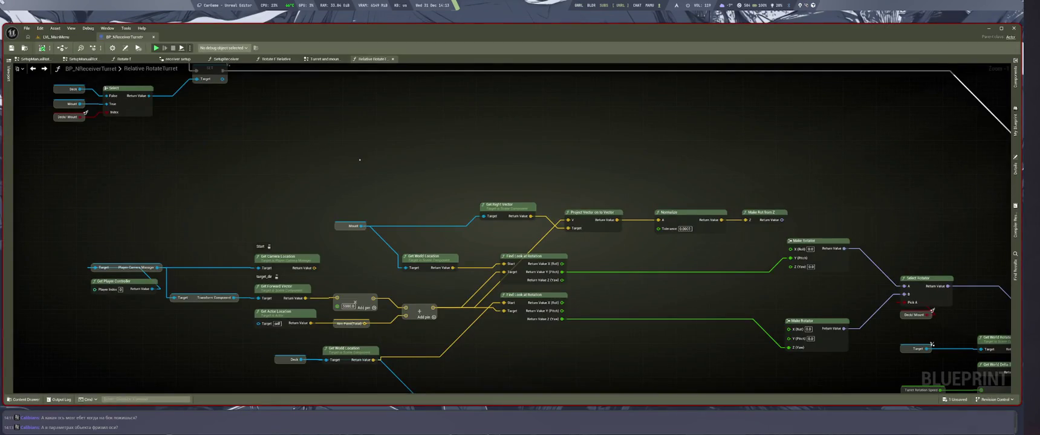
Step: Inspect the turret's Deck mesh and its Physics settings in the viewport, then resume the YouTube video
{"action": "key", "text": "ctrl+Tab"}
{"action": "left_click", "coordinate": [475, 213]}
{"action": "scroll", "coordinate": [837, 222], "scroll_direction": "down", "scroll_amount": 2}
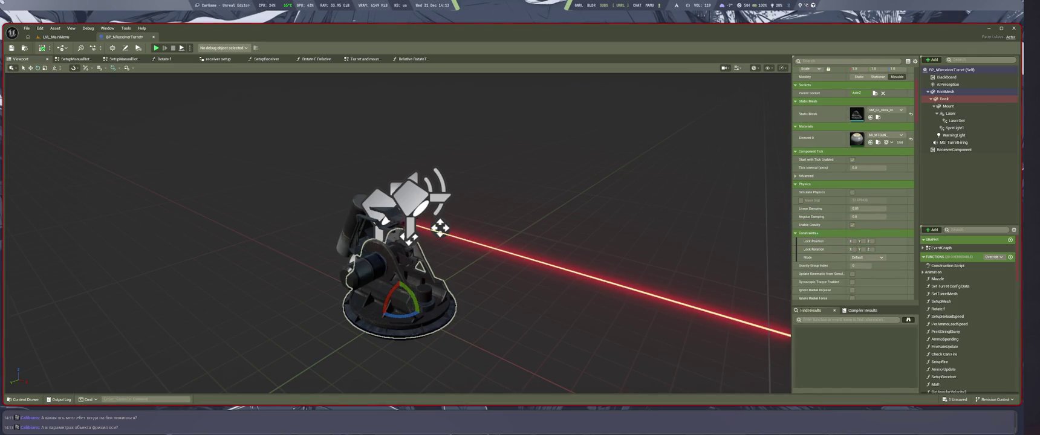
{"action": "left_click", "coordinate": [805, 184]}
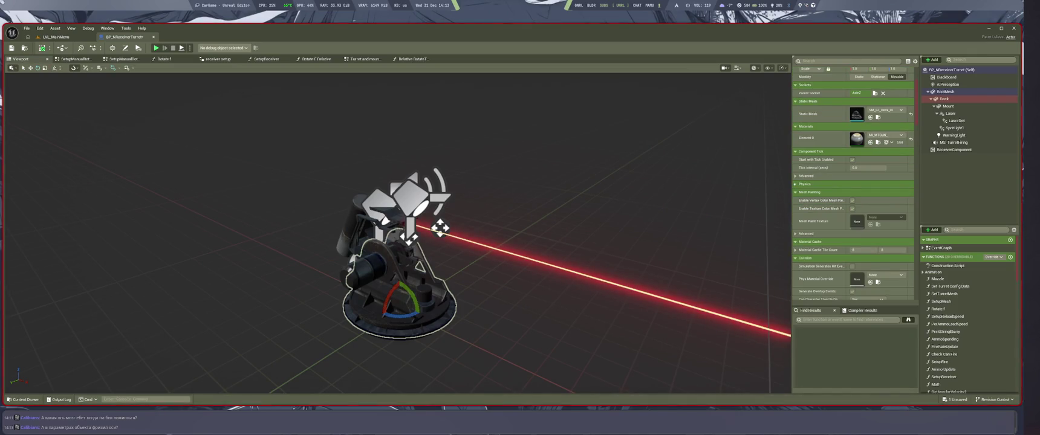
{"action": "left_click", "coordinate": [805, 184]}
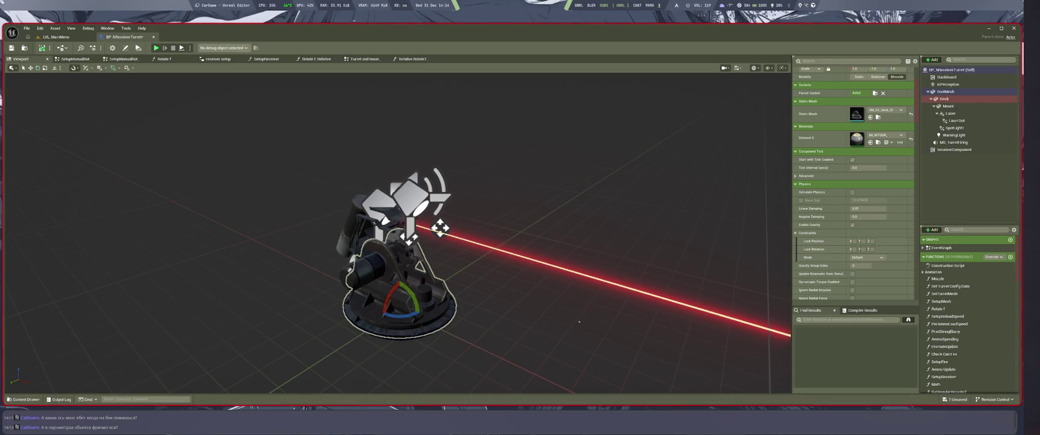
{"action": "scroll", "coordinate": [573, 302], "scroll_direction": "up", "scroll_amount": 5}
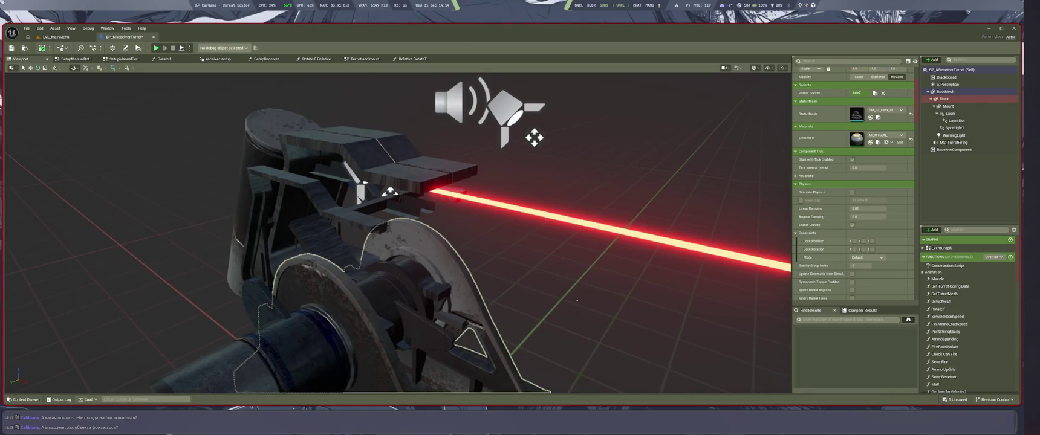
{"action": "key", "text": "alt+Tab"}
{"action": "left_click", "coordinate": [396, 150]}
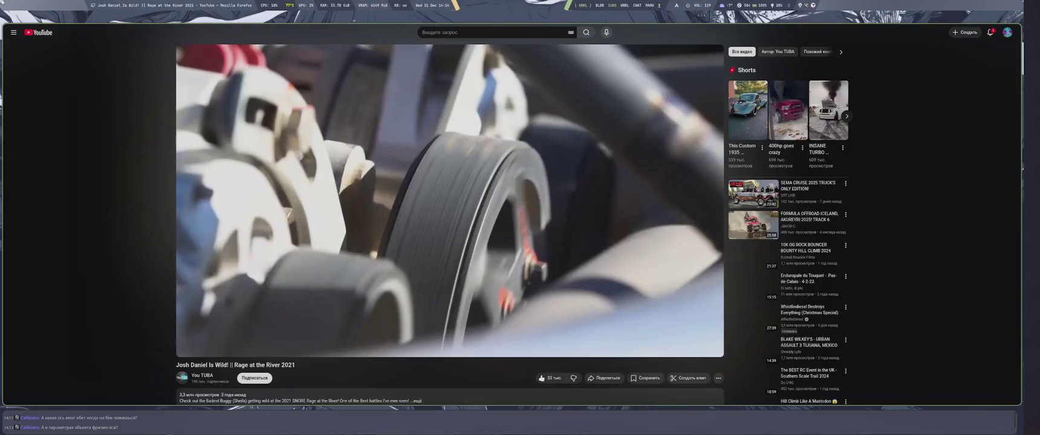
Step: Reload YouTube and open the 'Turret - Unreal Engine 5' video from the results
{"action": "key", "text": "F5"}
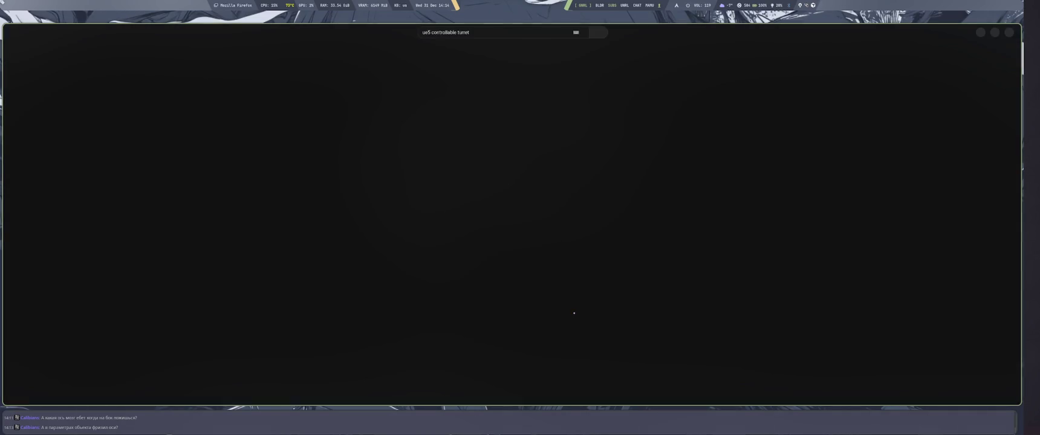
{"action": "scroll", "coordinate": [571, 310], "scroll_direction": "down", "scroll_amount": 3}
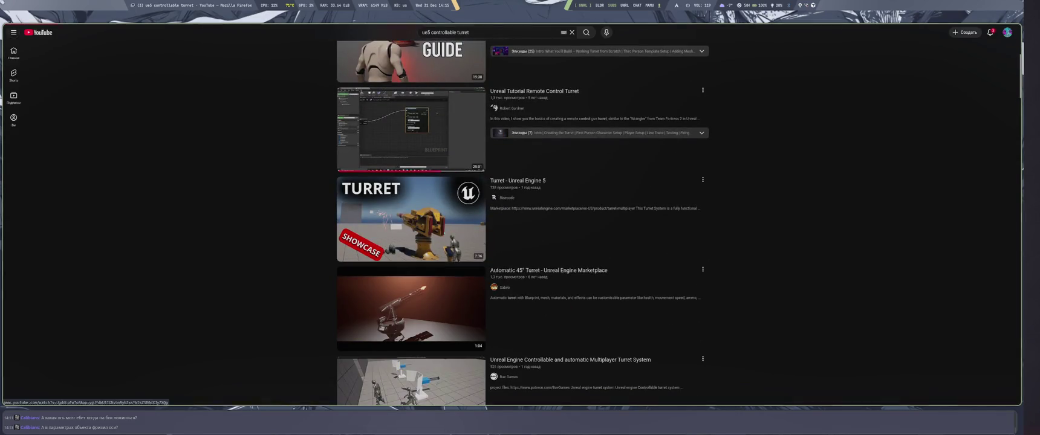
{"action": "left_click", "coordinate": [444, 230]}
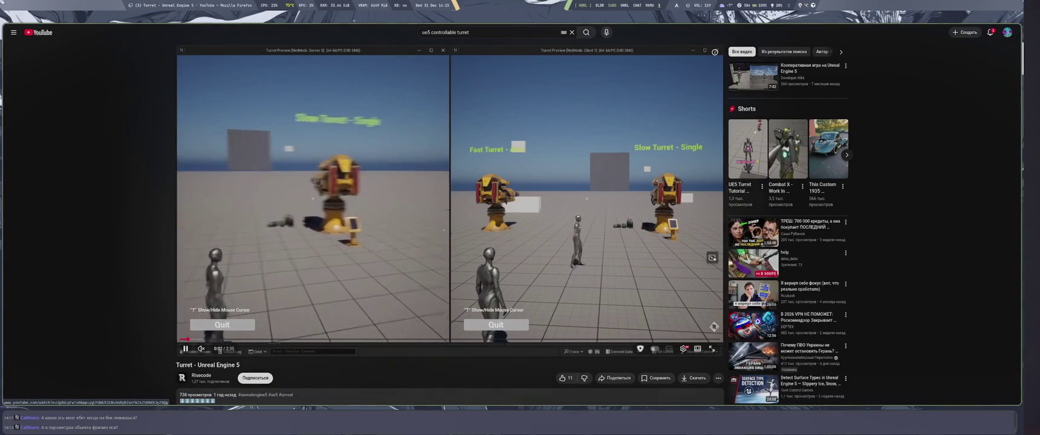
Step: Unmute the turret showcase, watch it at 2x speed, then pause it
{"action": "key", "text": "m"}
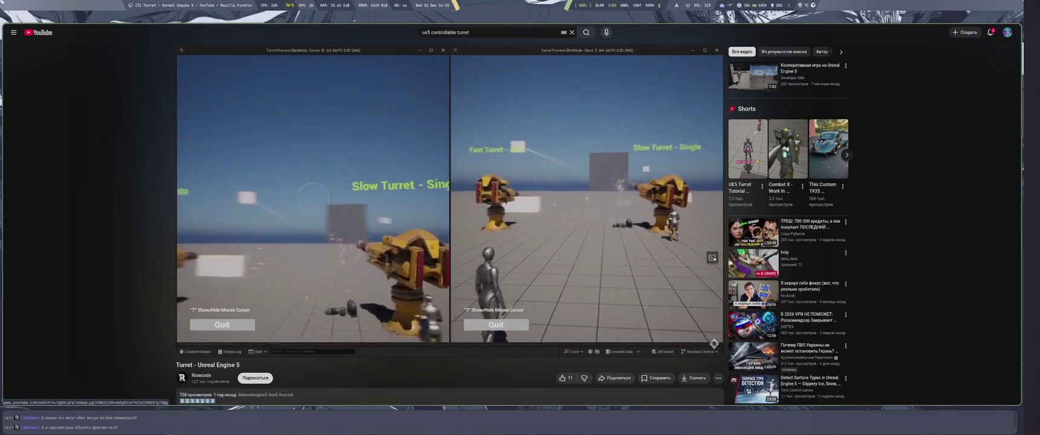
{"action": "left_click_drag", "start_coordinate": [443, 230], "coordinate": [443, 230]}
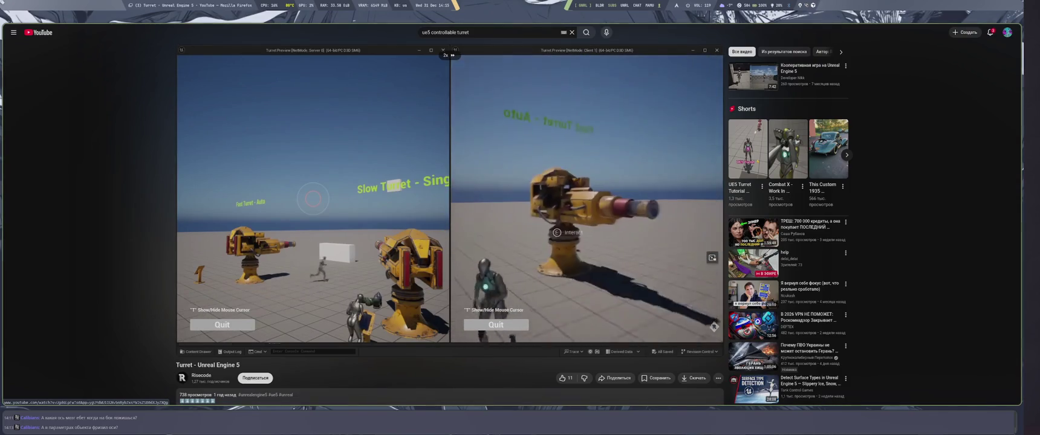
{"action": "left_click", "coordinate": [443, 230]}
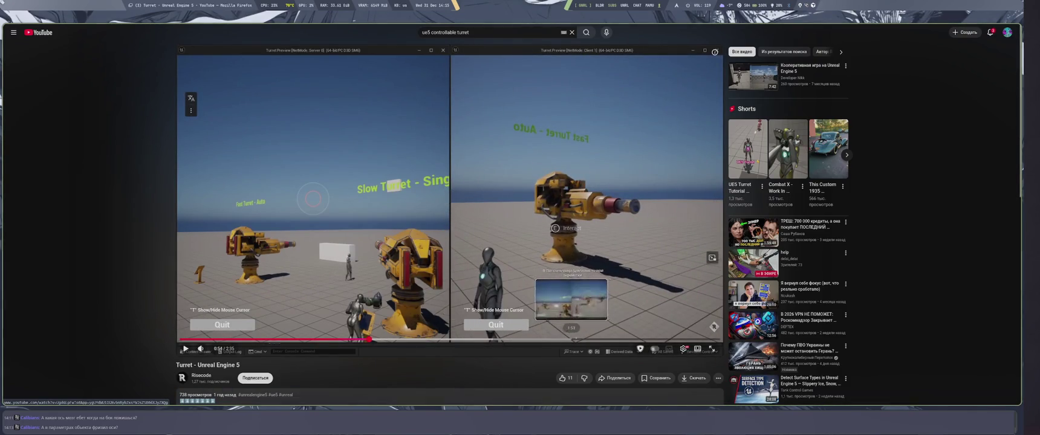
Step: Expand and read the video's full description, then go back to the search results
{"action": "scroll", "coordinate": [563, 338], "scroll_direction": "down", "scroll_amount": 3}
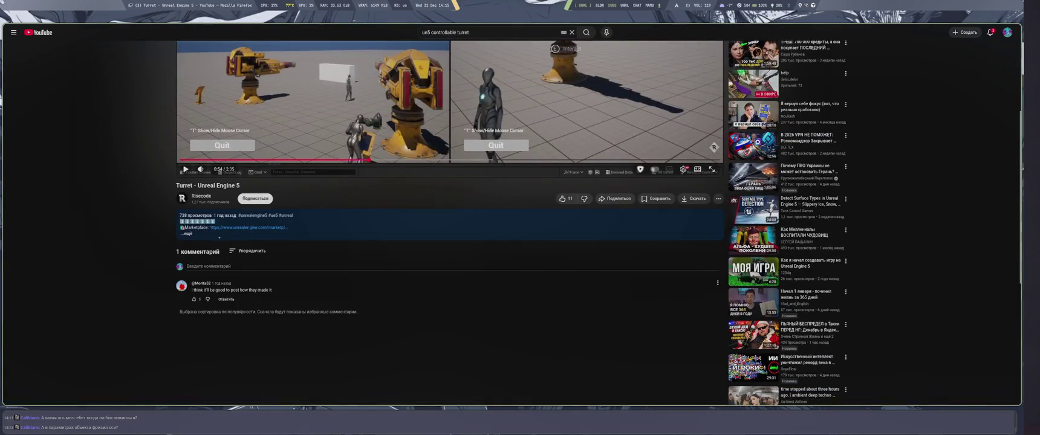
{"action": "left_click", "coordinate": [187, 234]}
{"action": "scroll", "coordinate": [262, 321], "scroll_direction": "down", "scroll_amount": 5}
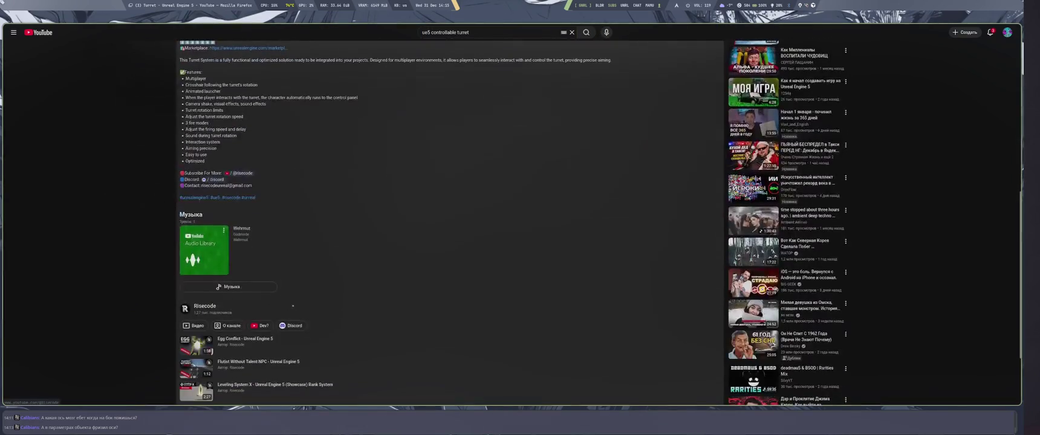
{"action": "key", "text": "alt+Left"}
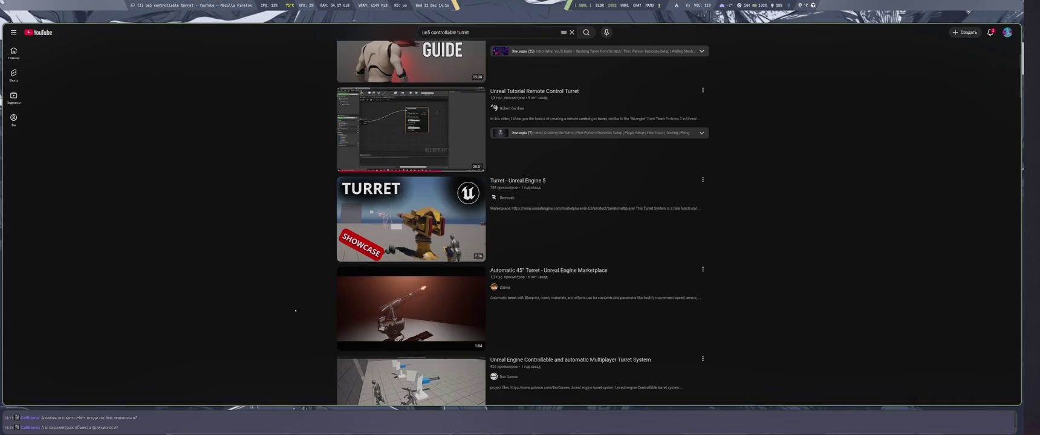
Step: Scroll down to the related videos and open 'UE4 The AI Turret Asset'
{"action": "scroll", "coordinate": [434, 298], "scroll_direction": "down", "scroll_amount": 3}
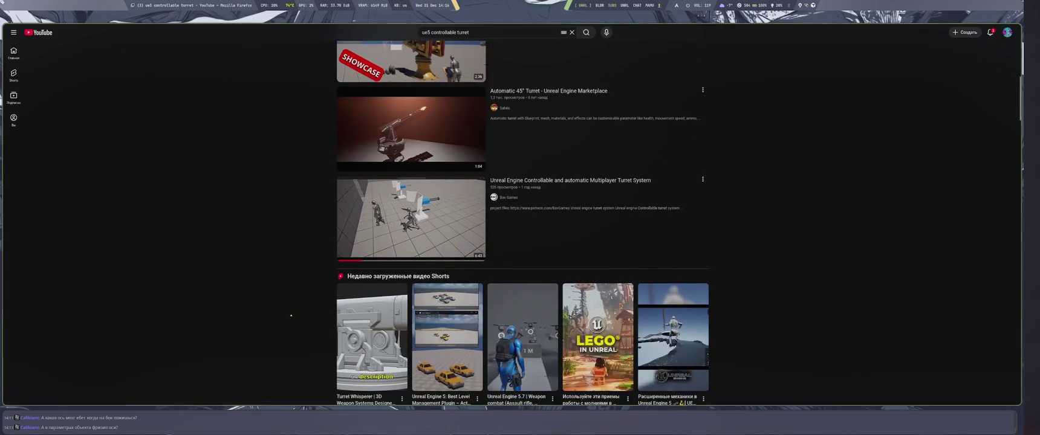
{"action": "scroll", "coordinate": [290, 315], "scroll_direction": "down", "scroll_amount": 3}
{"action": "scroll", "coordinate": [290, 316], "scroll_direction": "down", "scroll_amount": 6}
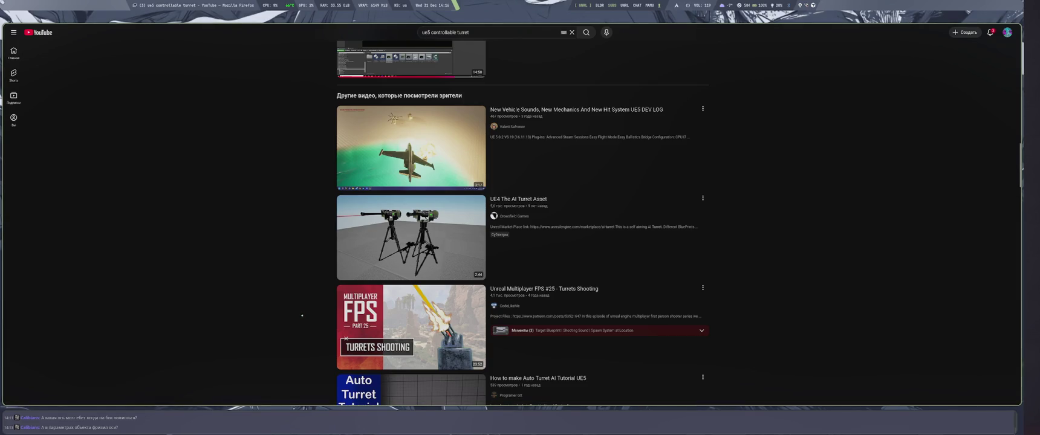
{"action": "left_click", "coordinate": [416, 265]}
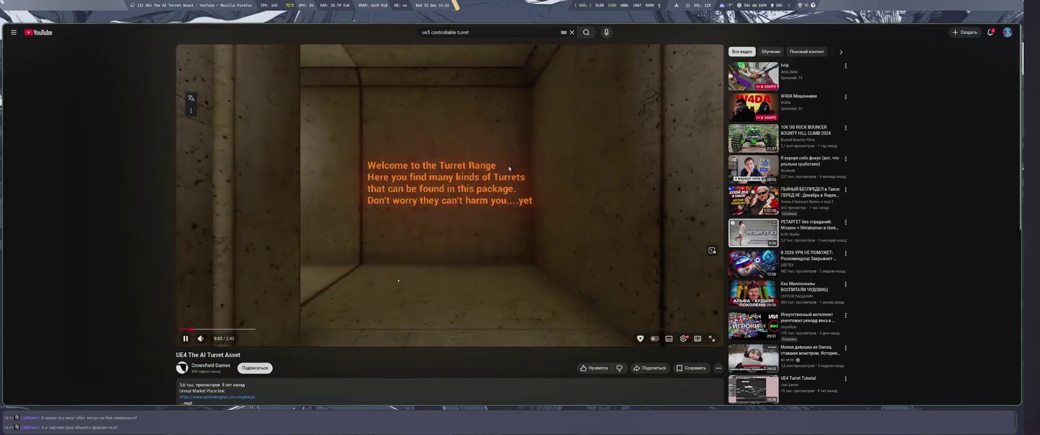
Step: Play the AI Turret video, skip ahead 5 s, pause it at 0:51 and switch to Unreal Editor
{"action": "left_click", "coordinate": [508, 168]}
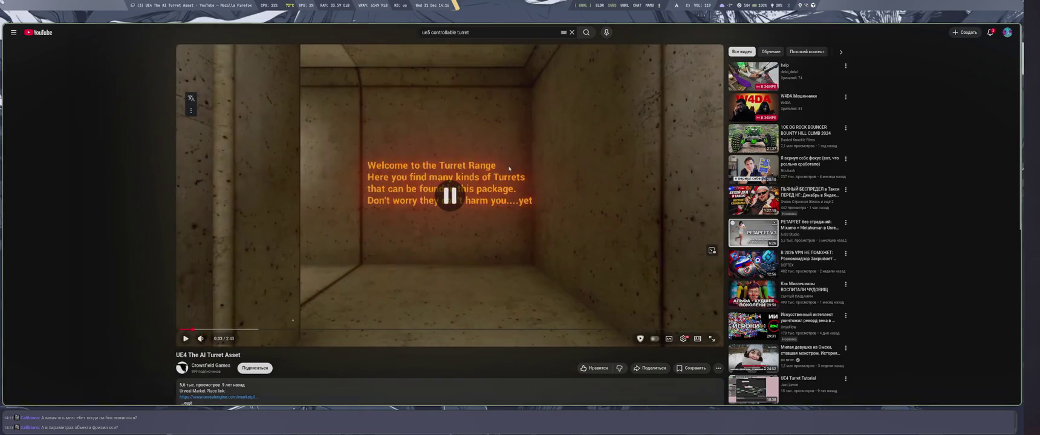
{"action": "left_click", "coordinate": [509, 168]}
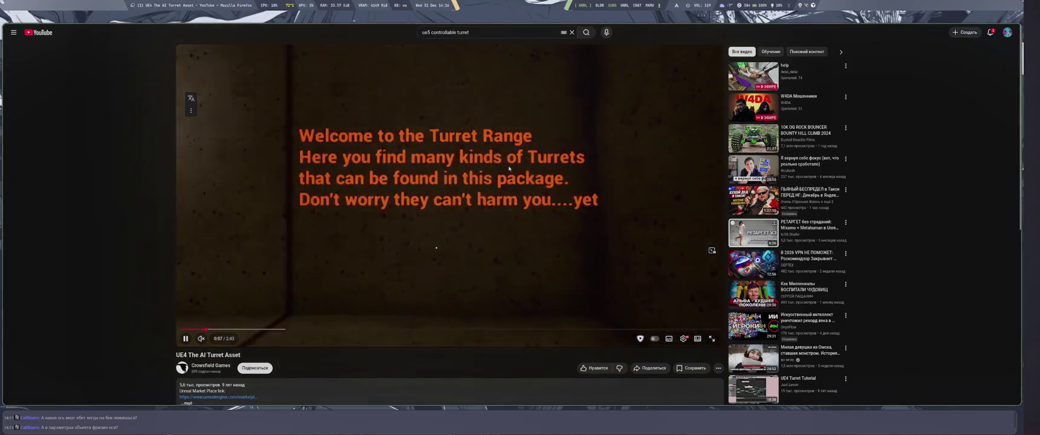
{"action": "key", "text": "Right"}
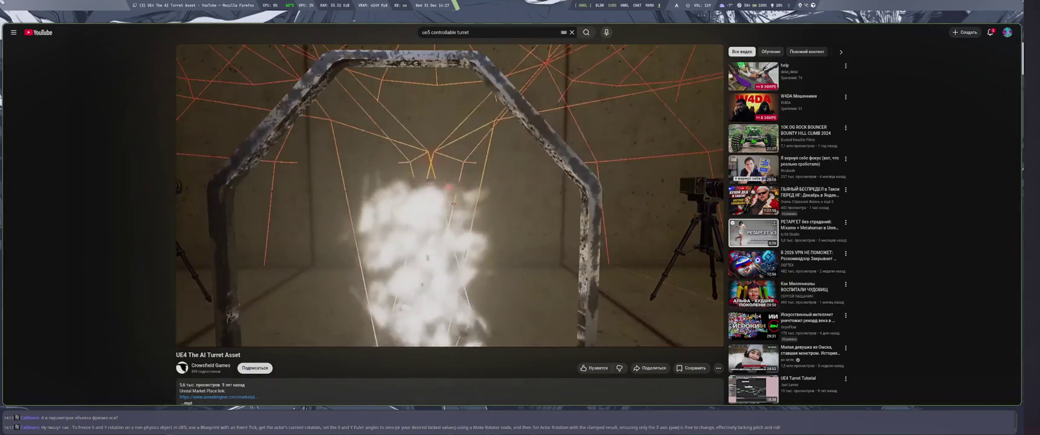
{"action": "left_click", "coordinate": [453, 204]}
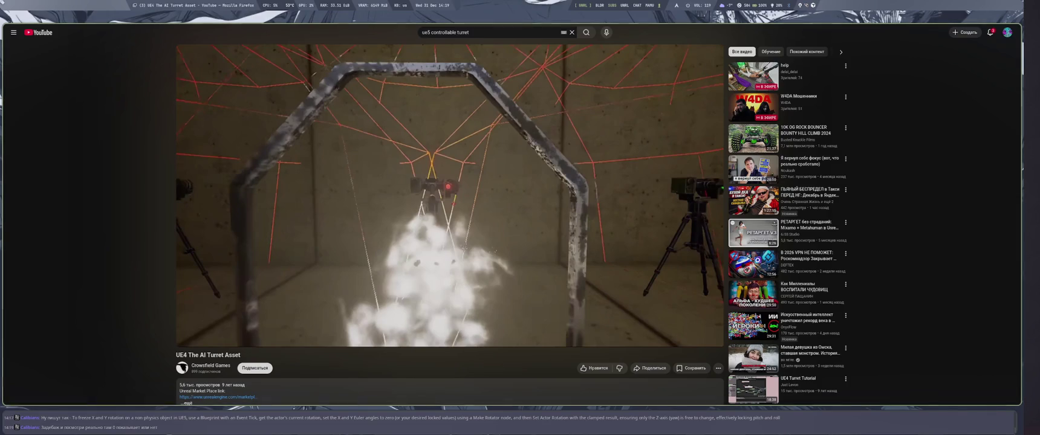
{"action": "mouse_move", "coordinate": [441, 161]}
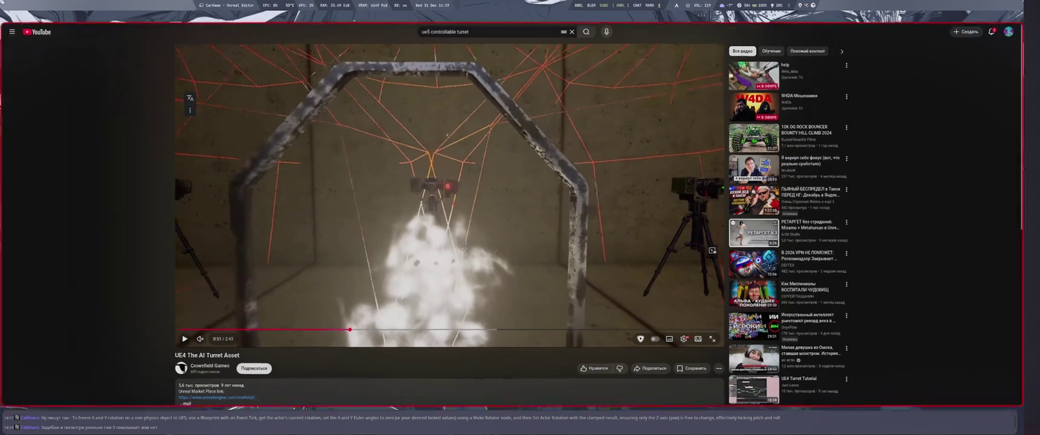
{"action": "key", "text": "super+4"}
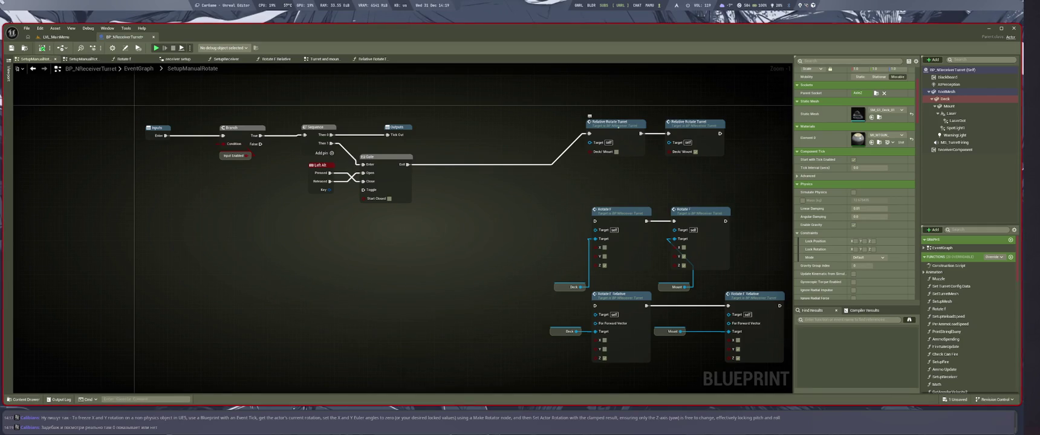
Step: Switch to the Relative RotateTurret graph and pan to empty space beside Set World Rotation
{"action": "left_click", "coordinate": [124, 59]}
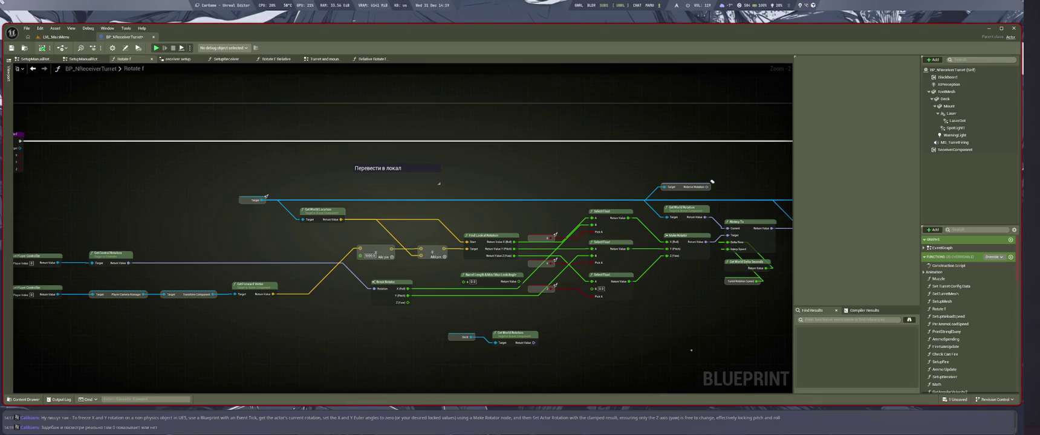
{"action": "key", "text": "ctrl+Tab"}
{"action": "key", "text": "ctrl+Tab"}
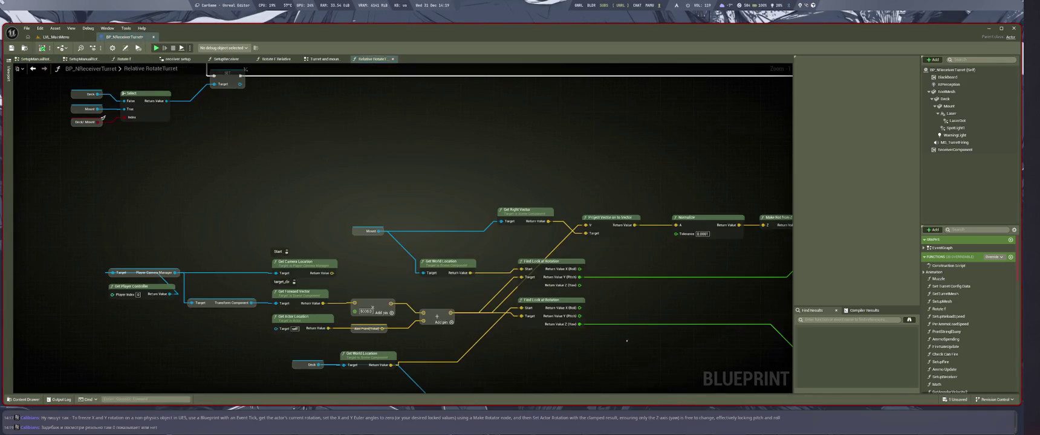
{"action": "scroll", "coordinate": [626, 341], "scroll_direction": "down", "scroll_amount": 5}
{"action": "scroll", "coordinate": [618, 370], "scroll_direction": "up", "scroll_amount": 1}
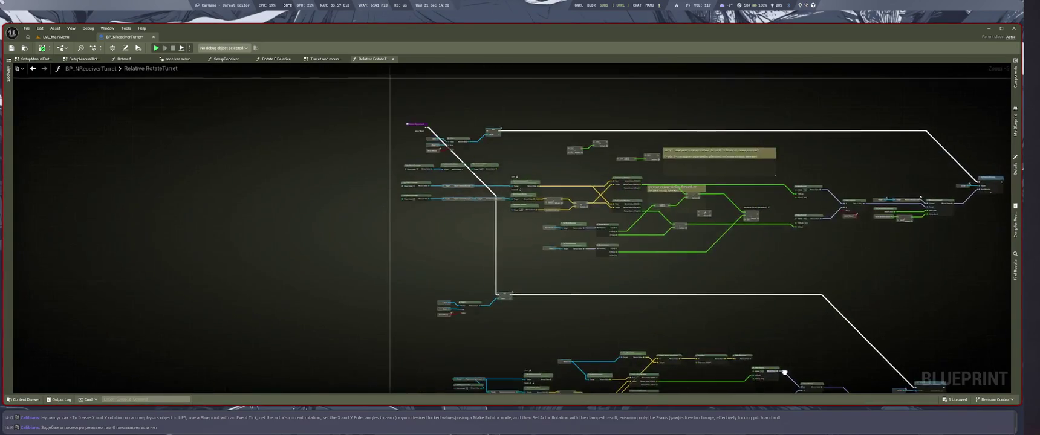
{"action": "scroll", "coordinate": [602, 319], "scroll_direction": "up", "scroll_amount": 2}
{"action": "left_click_drag", "start_coordinate": [602, 320], "coordinate": [261, 357]}
Step: Place a Print String node by searching 'print', then view the Turret and mount Rotation Setup graph
{"action": "right_click", "coordinate": [690, 240]}
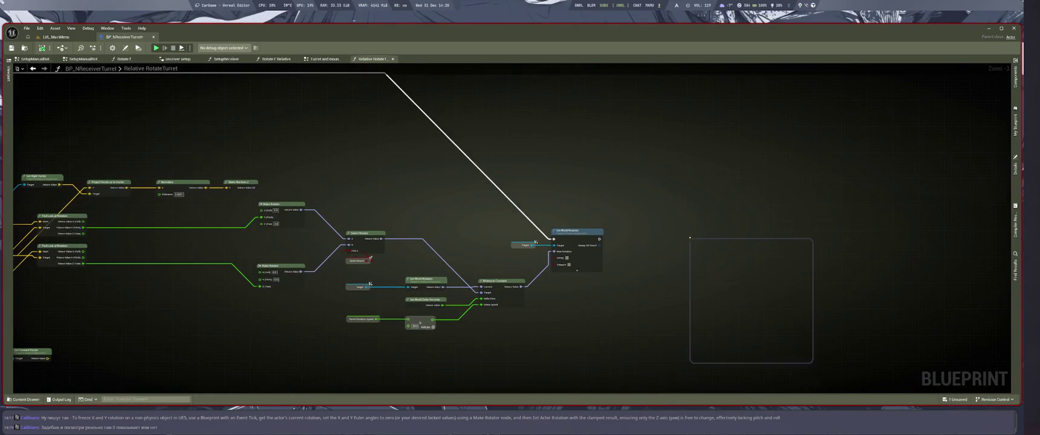
{"action": "type", "text": "print"}
{"action": "key", "text": "Return"}
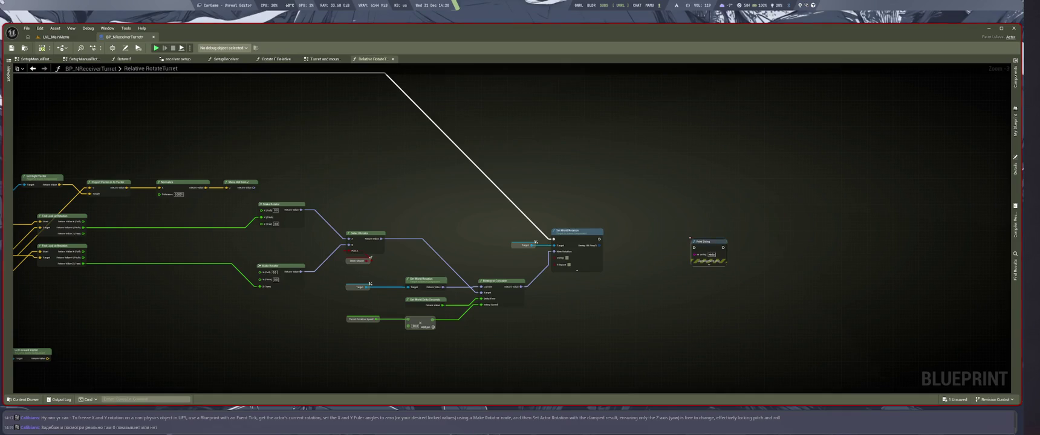
{"action": "scroll", "coordinate": [636, 213], "scroll_direction": "up", "scroll_amount": 3}
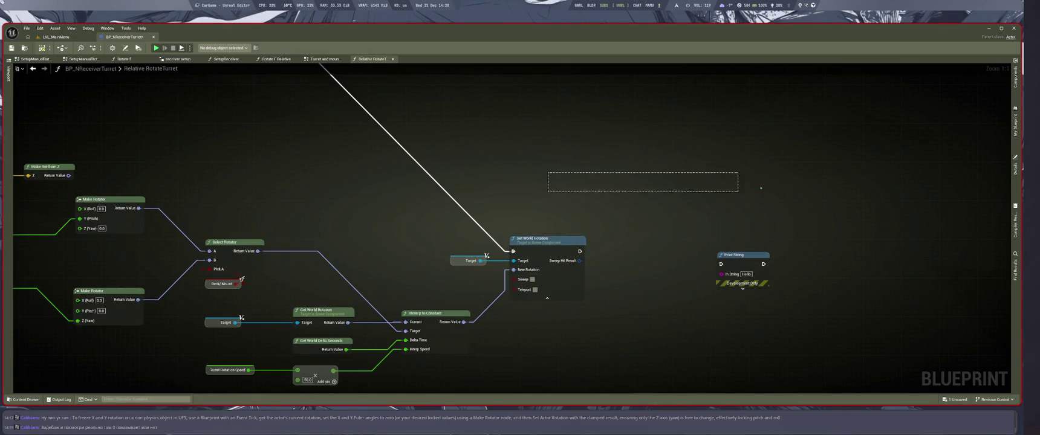
{"action": "scroll", "coordinate": [480, 183], "scroll_direction": "down", "scroll_amount": 3}
{"action": "scroll", "coordinate": [480, 183], "scroll_direction": "down", "scroll_amount": 2}
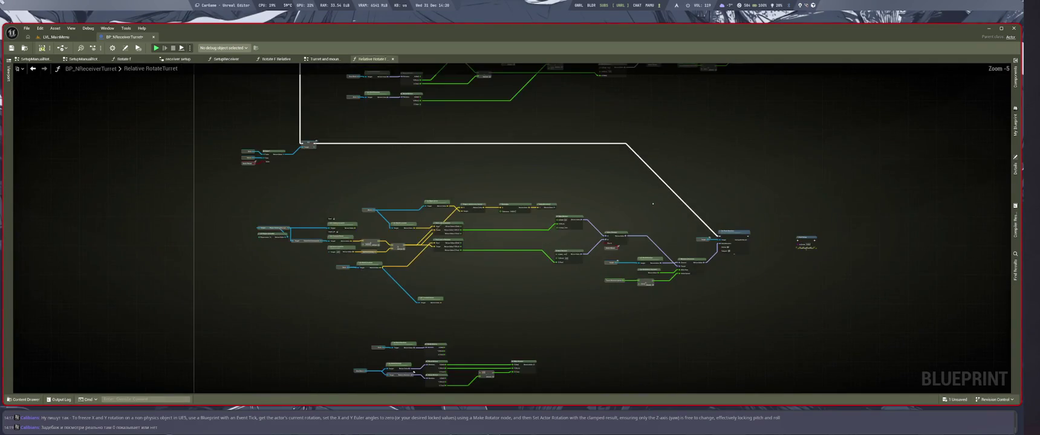
{"action": "scroll", "coordinate": [480, 183], "scroll_direction": "up", "scroll_amount": 4}
{"action": "scroll", "coordinate": [528, 206], "scroll_direction": "down", "scroll_amount": 6}
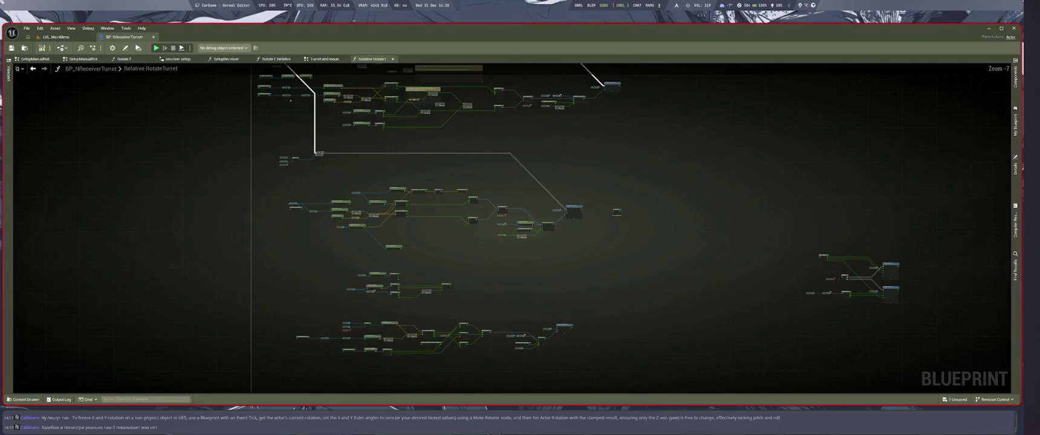
{"action": "left_click", "coordinate": [325, 59]}
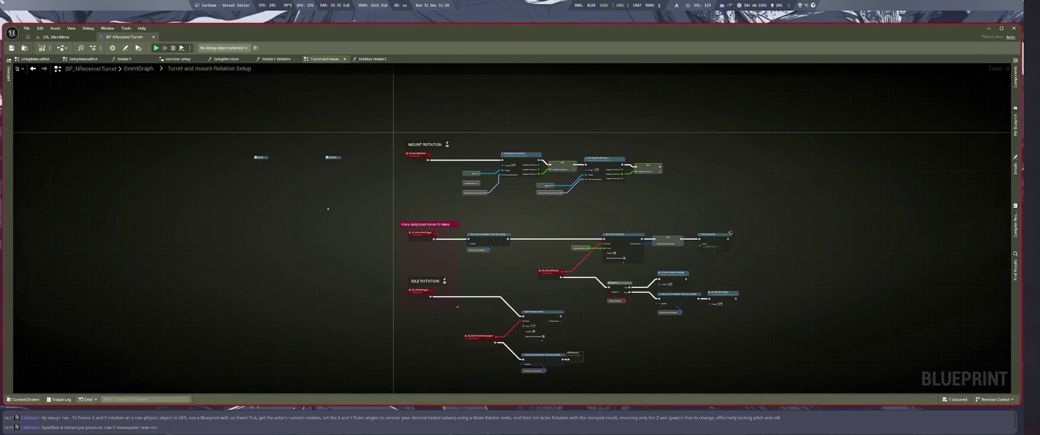
{"action": "key", "text": "alt+Left"}
{"action": "scroll", "coordinate": [645, 208], "scroll_direction": "up", "scroll_amount": 5}
{"action": "scroll", "coordinate": [519, 300], "scroll_direction": "down", "scroll_amount": 4}
{"action": "scroll", "coordinate": [572, 281], "scroll_direction": "up", "scroll_amount": 3}
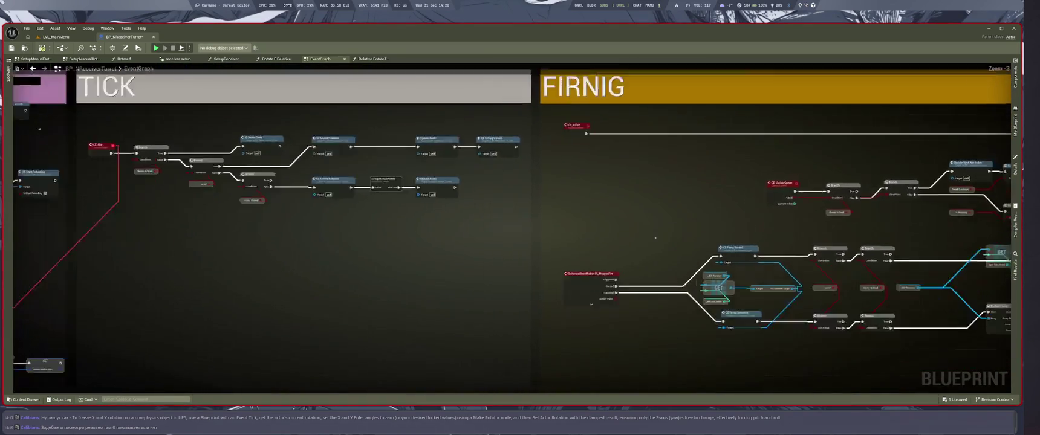
{"action": "scroll", "coordinate": [655, 237], "scroll_direction": "down", "scroll_amount": 3}
{"action": "scroll", "coordinate": [503, 210], "scroll_direction": "up", "scroll_amount": 5}
{"action": "scroll", "coordinate": [502, 206], "scroll_direction": "down", "scroll_amount": 3}
{"action": "scroll", "coordinate": [569, 262], "scroll_direction": "up", "scroll_amount": 3}
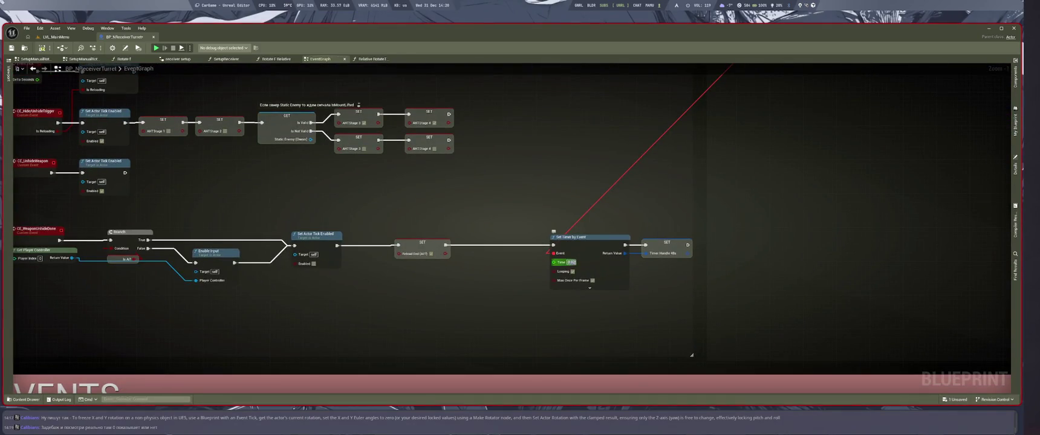
{"action": "scroll", "coordinate": [618, 200], "scroll_direction": "down", "scroll_amount": 3}
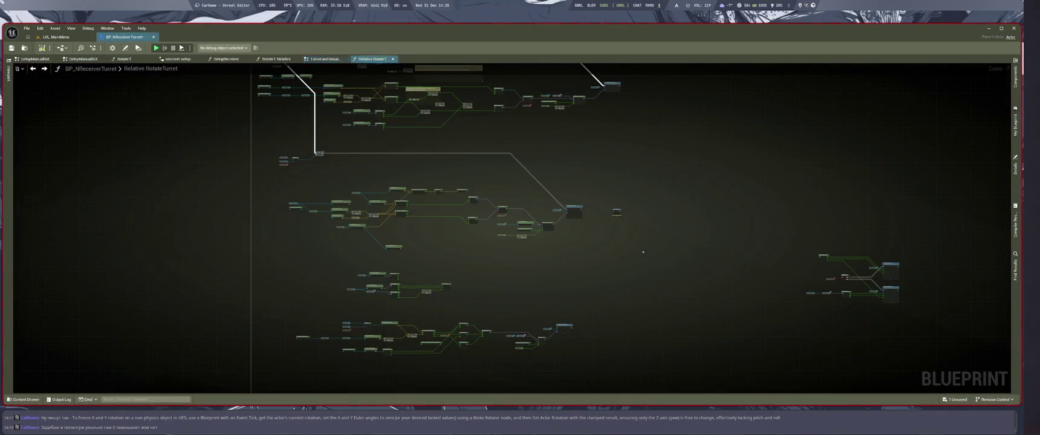
{"action": "left_click", "coordinate": [372, 58]}
Step: Move the Print String aside and add a Draw Debug String node next to it
{"action": "left_click", "coordinate": [582, 240]}
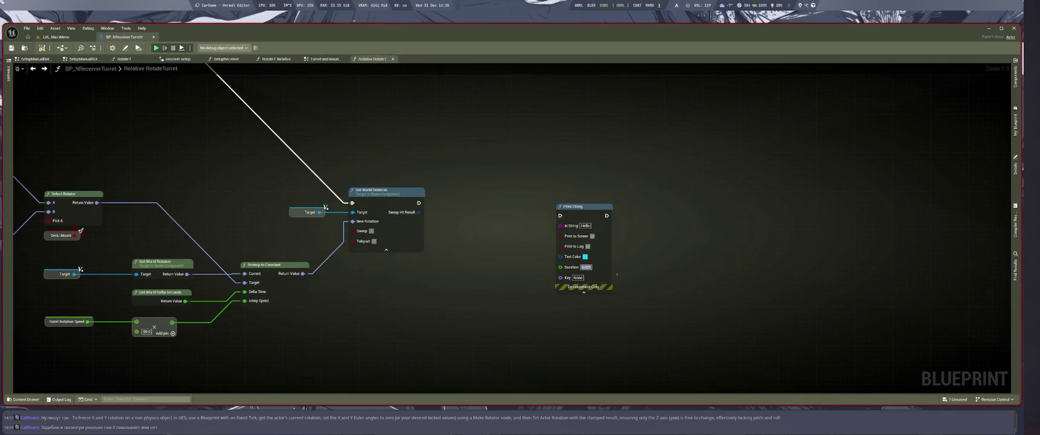
{"action": "left_click", "coordinate": [584, 293]}
{"action": "left_click_drag", "start_coordinate": [587, 229], "coordinate": [730, 255]}
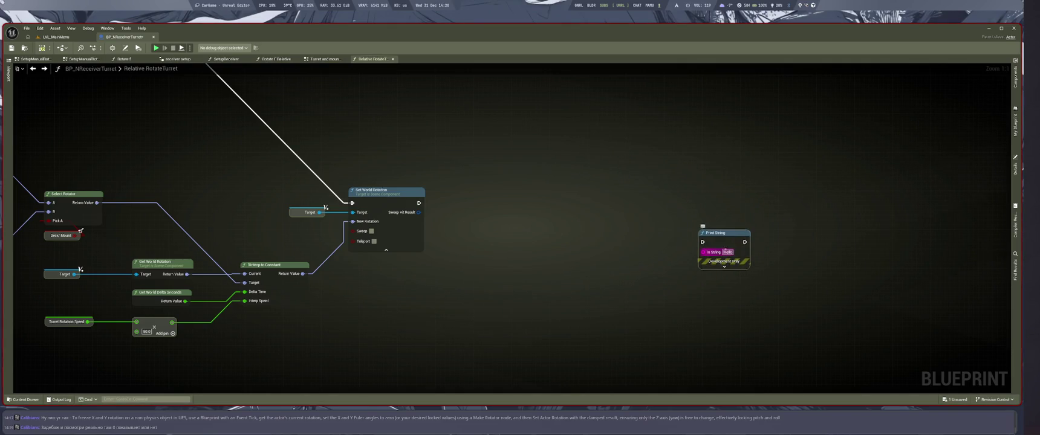
{"action": "right_click", "coordinate": [621, 242]}
{"action": "type", "text": "d"}
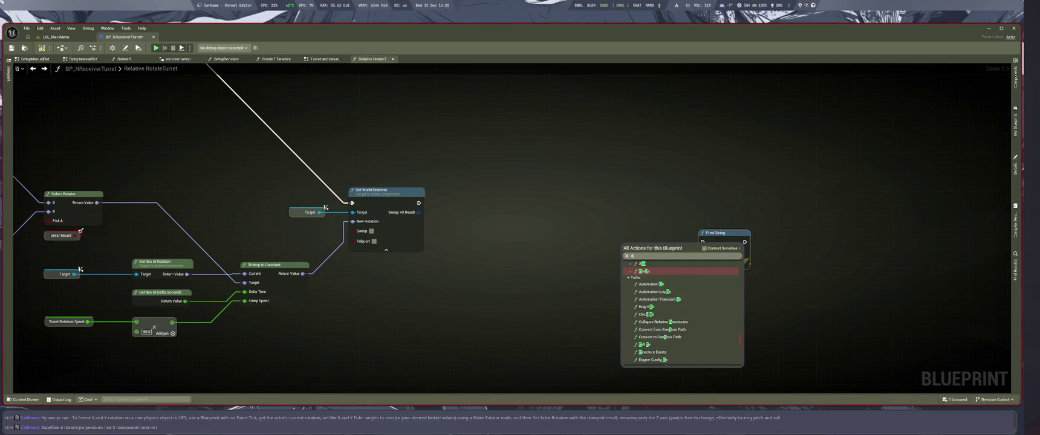
{"action": "type", "text": "ra de str"}
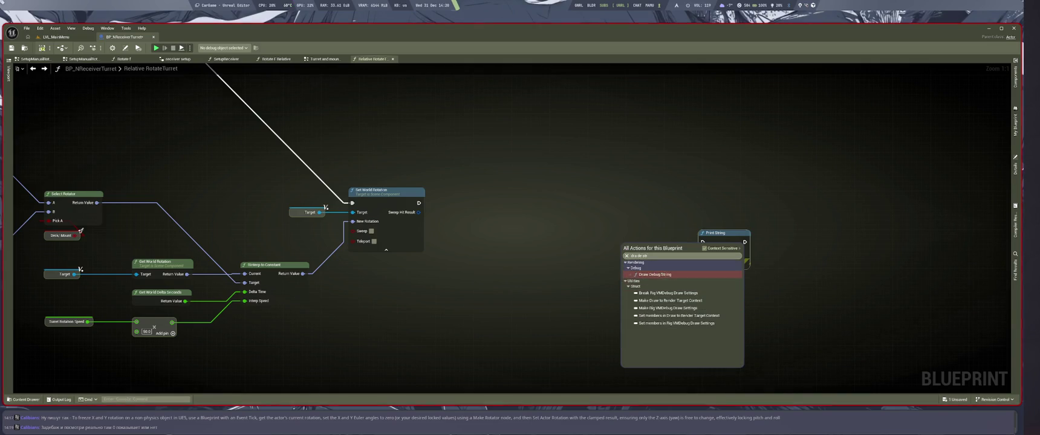
{"action": "left_click", "coordinate": [656, 270]}
{"action": "left_click_drag", "start_coordinate": [656, 271], "coordinate": [626, 269]}
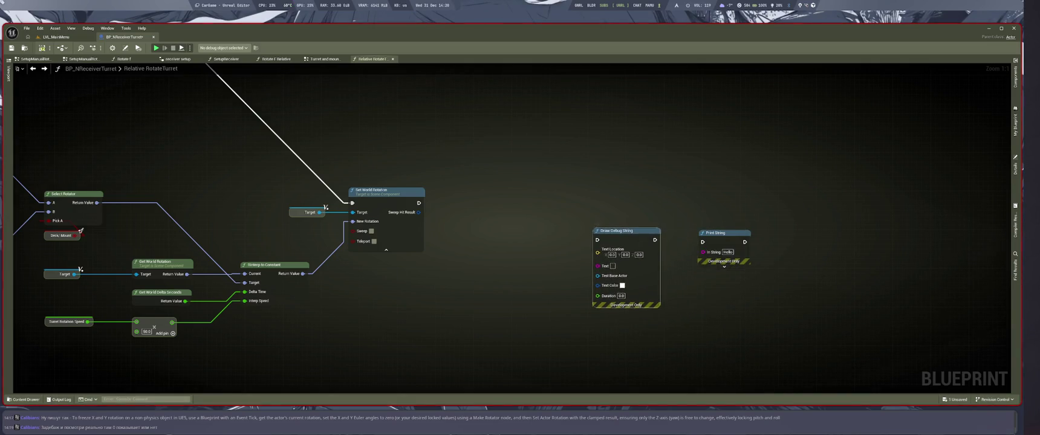
Step: Set the Draw Debug String duration to 0.025 and delete the Print String node
{"action": "left_click", "coordinate": [621, 296]}
{"action": "type", "text": "0.025"}
{"action": "left_click", "coordinate": [717, 233]}
{"action": "key", "text": "Delete"}
Step: Move the Get Actor Location node beside Draw Debug String for its Text Location
{"action": "left_click_drag", "start_coordinate": [484, 338], "coordinate": [615, 300]}
{"action": "left_click_drag", "start_coordinate": [484, 302], "coordinate": [520, 291]}
{"action": "scroll", "coordinate": [520, 291], "scroll_direction": "down", "scroll_amount": 1}
{"action": "mouse_move", "coordinate": [459, 375]}
{"action": "left_mouse_down"}
{"action": "mouse_move", "coordinate": [584, 366]}
{"action": "mouse_move", "coordinate": [644, 336]}
{"action": "left_mouse_up"}
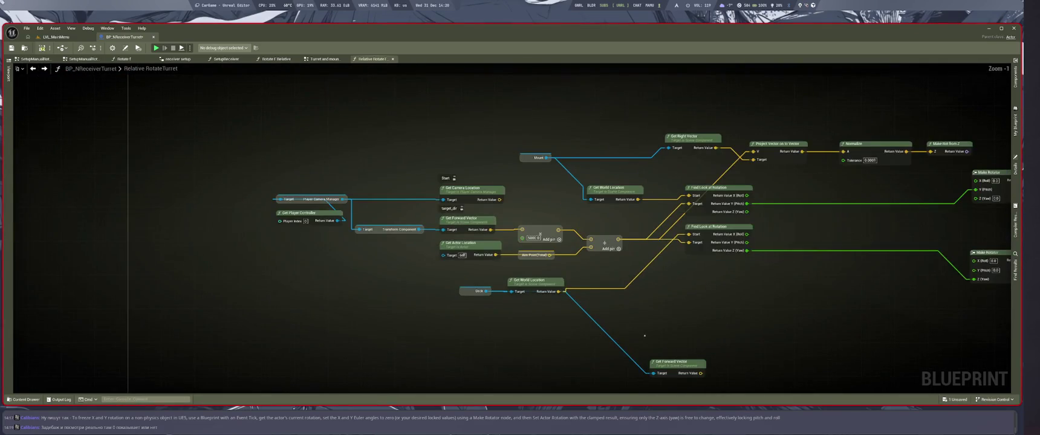
{"action": "left_click", "coordinate": [460, 249]}
{"action": "key", "text": "ctrl+x"}
{"action": "scroll", "coordinate": [483, 266], "scroll_direction": "up", "scroll_amount": 2}
{"action": "mouse_move", "coordinate": [484, 266]}
{"action": "left_mouse_down"}
{"action": "mouse_move", "coordinate": [870, 254]}
{"action": "mouse_move", "coordinate": [615, 253]}
{"action": "mouse_move", "coordinate": [714, 256]}
{"action": "mouse_move", "coordinate": [649, 210]}
{"action": "left_mouse_up"}
{"action": "key", "text": "ctrl+v"}
Step: Wire Draw Debug String to run after Set World Rotation and pick its text colour
{"action": "left_click", "coordinate": [519, 187]}
{"action": "mouse_move", "coordinate": [472, 174]}
{"action": "left_mouse_down"}
{"action": "mouse_move", "coordinate": [640, 224]}
{"action": "mouse_move", "coordinate": [695, 197]}
{"action": "left_mouse_up"}
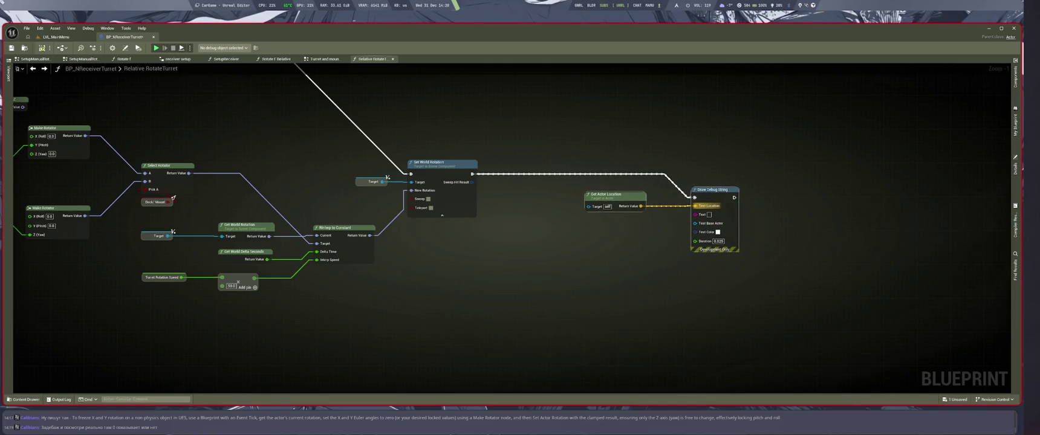
{"action": "left_click", "coordinate": [718, 232]}
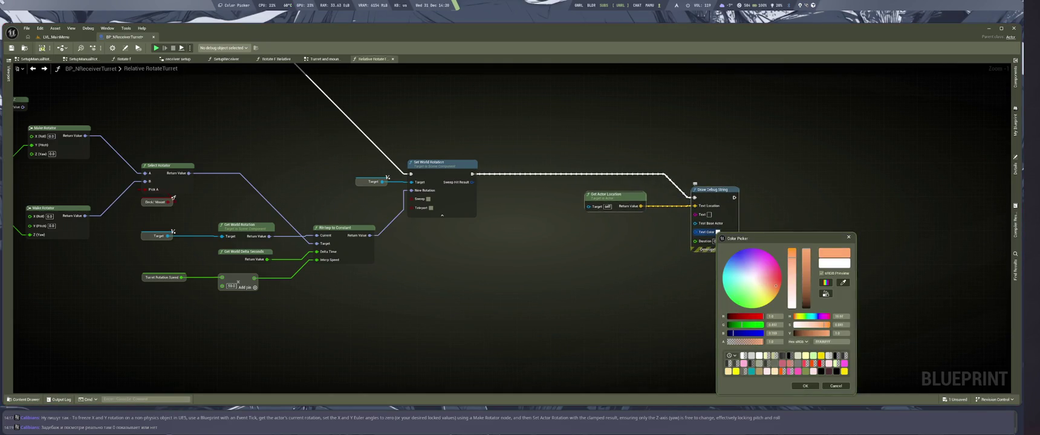
Step: Make the debug text orange and insert an Append node into its Text input
{"action": "left_click", "coordinate": [805, 386]}
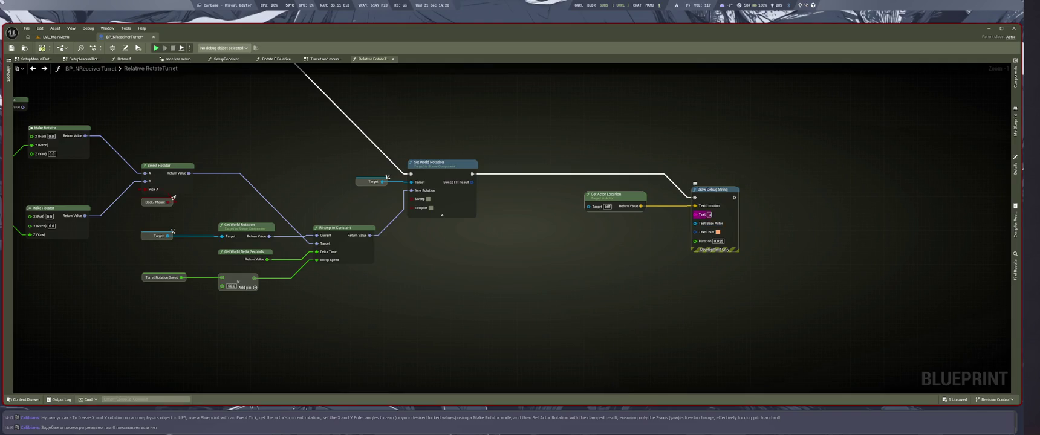
{"action": "left_click_drag", "start_coordinate": [695, 215], "coordinate": [618, 284]}
{"action": "type", "text": "append"}
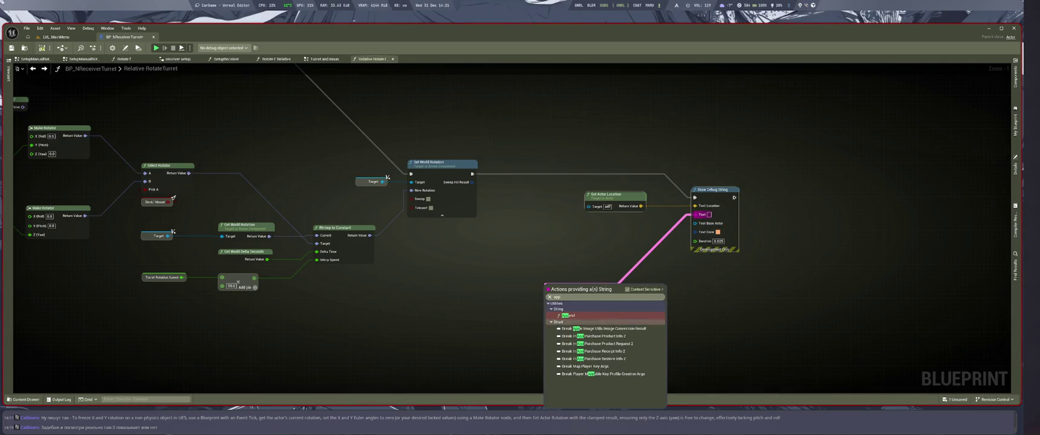
{"action": "key", "text": "Return"}
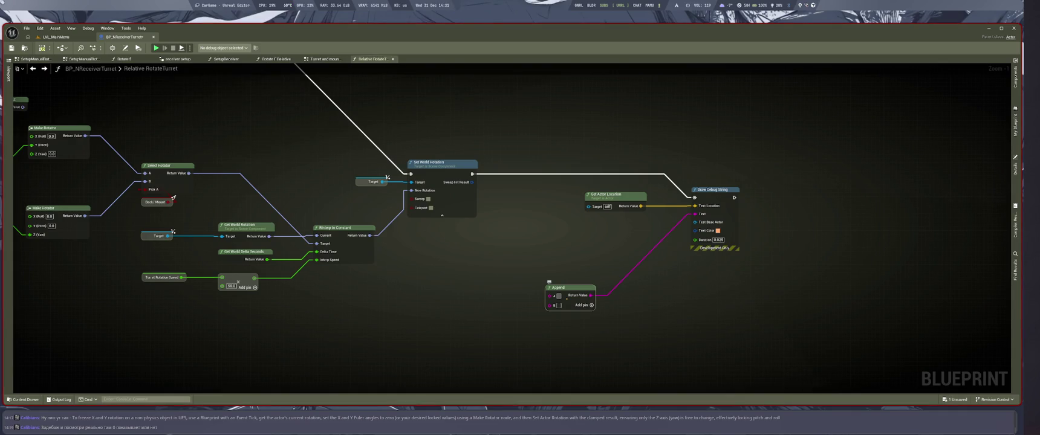
Step: Join 'Turret Rotation:' with the RInterp To Constant rotation, then save the blueprint
{"action": "left_click_drag", "start_coordinate": [459, 301], "coordinate": [574, 317]}
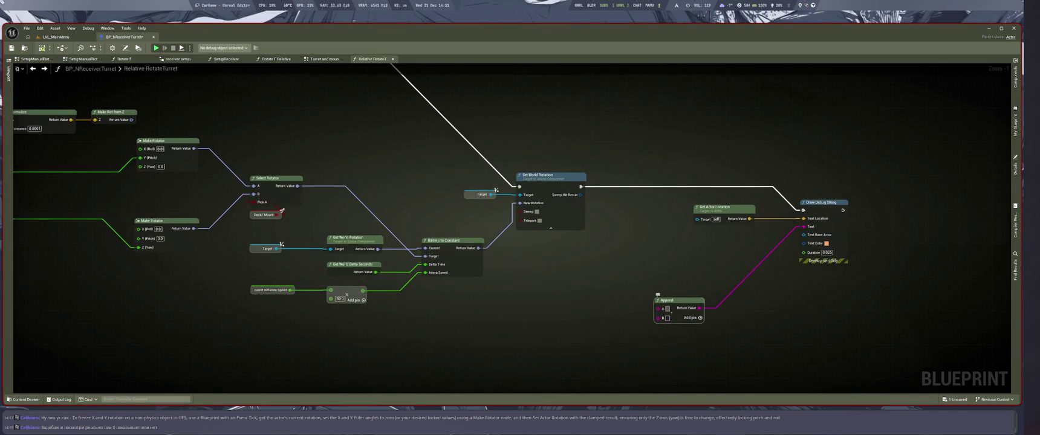
{"action": "type", "text": "T"}
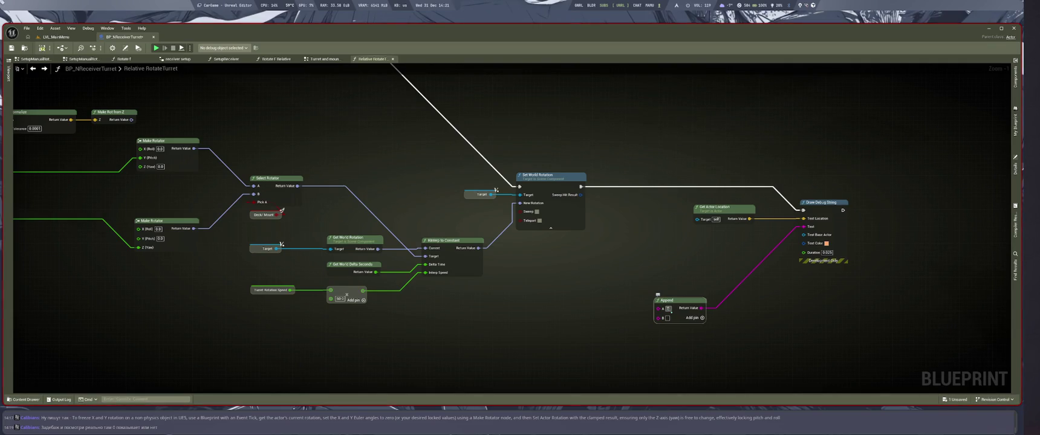
{"action": "type", "text": "urret Rotatio"}
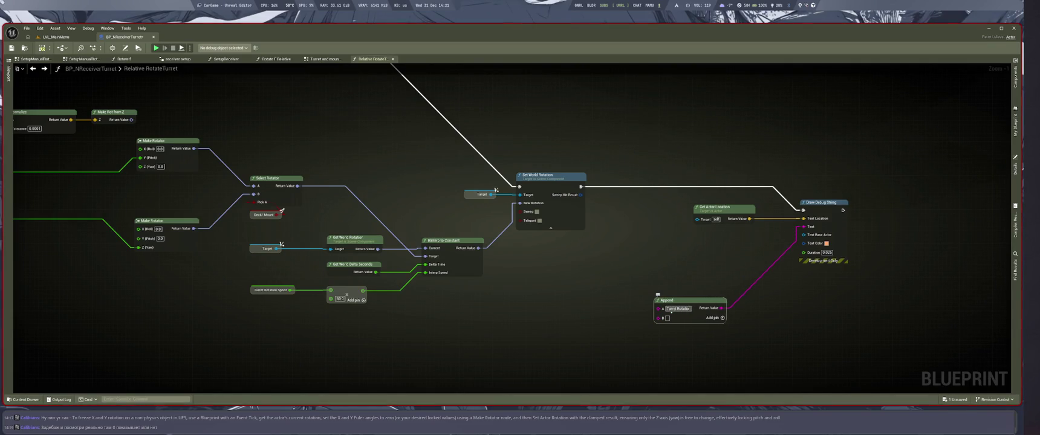
{"action": "type", "text": "n:"}
{"action": "left_click_drag", "start_coordinate": [478, 248], "coordinate": [659, 318]}
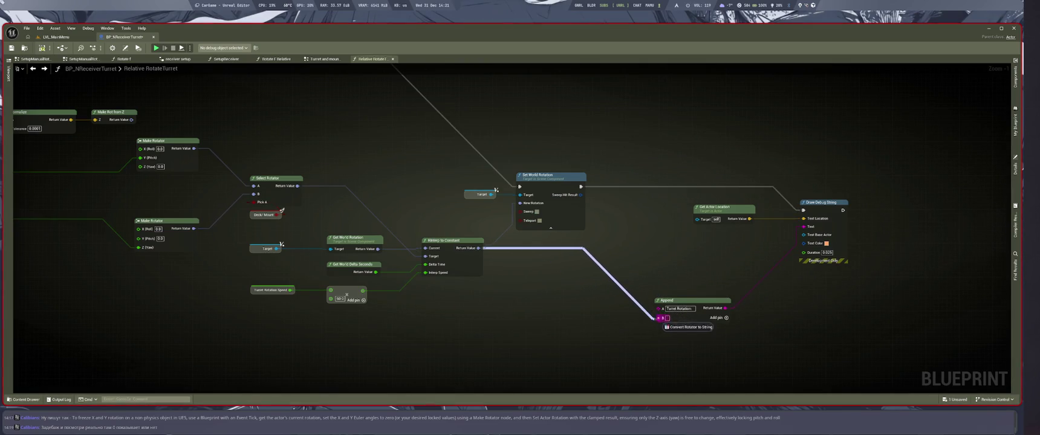
{"action": "key", "text": "ctrl+s"}
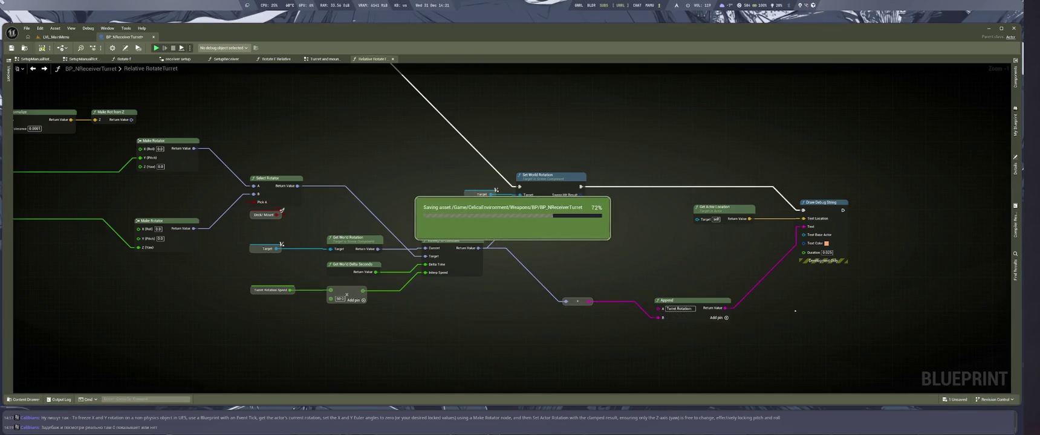
{"action": "left_click", "coordinate": [56, 37]}
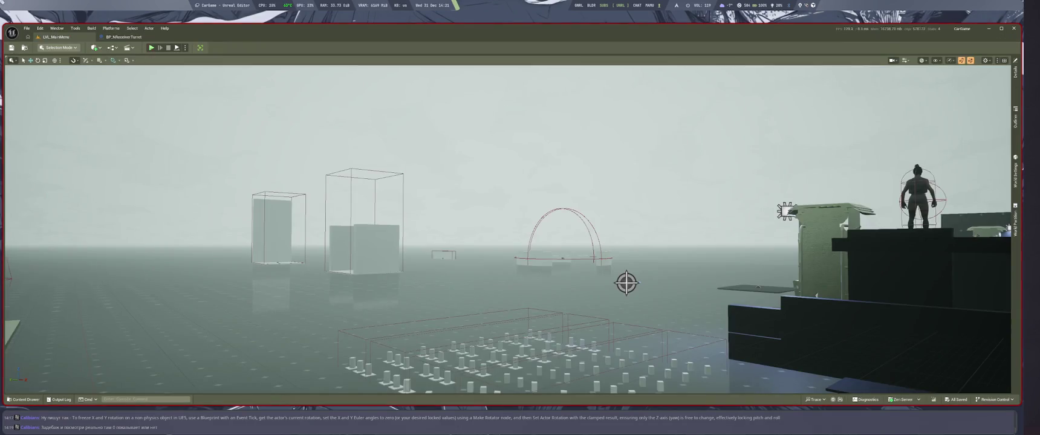
{"action": "key", "text": "alt+p"}
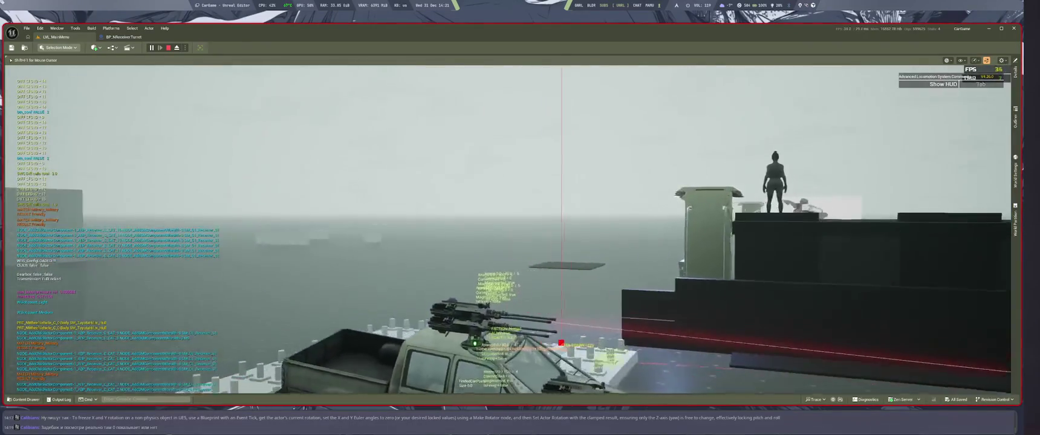
{"action": "key", "text": "Escape"}
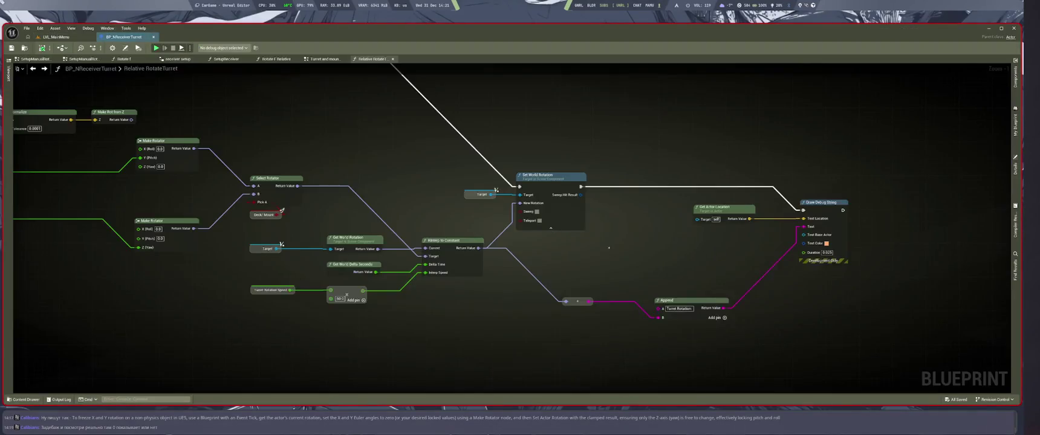
Step: Move Get Forward Vector and wire Get Camera Location into the upper Find Look at Rotation Start
{"action": "scroll", "coordinate": [561, 252], "scroll_direction": "down", "scroll_amount": 3}
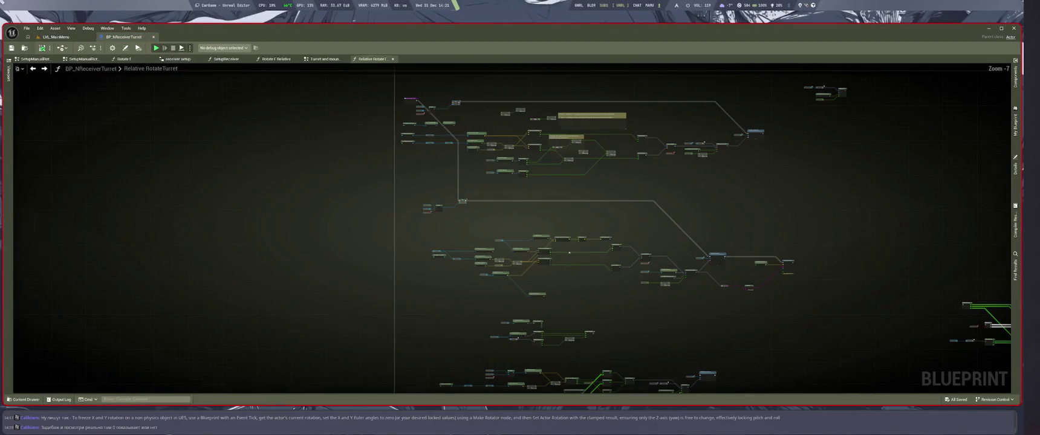
{"action": "scroll", "coordinate": [663, 247], "scroll_direction": "up", "scroll_amount": 8}
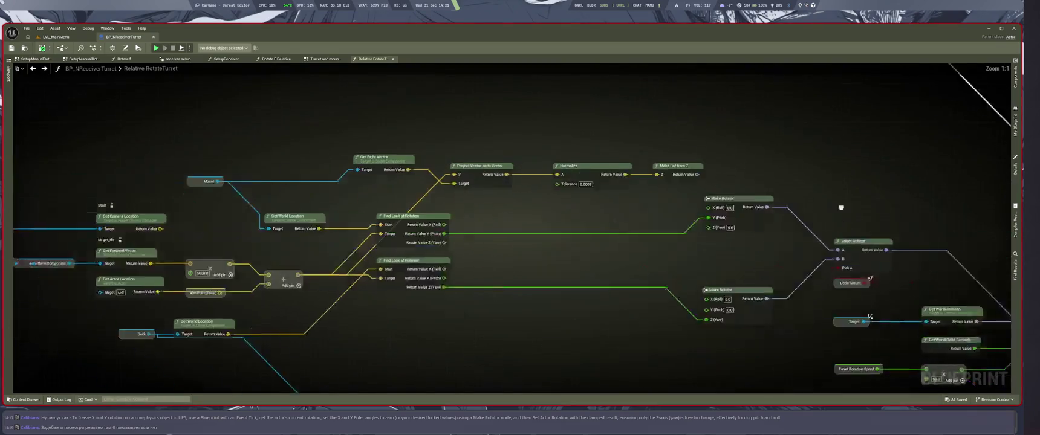
{"action": "scroll", "coordinate": [663, 247], "scroll_direction": "down", "scroll_amount": 6}
{"action": "scroll", "coordinate": [546, 290], "scroll_direction": "up", "scroll_amount": 4}
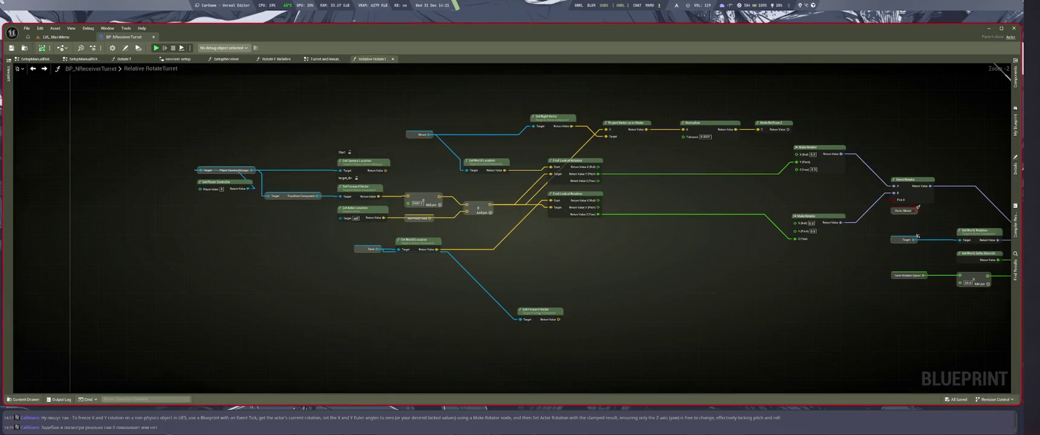
{"action": "left_click_drag", "start_coordinate": [540, 310], "coordinate": [534, 294]}
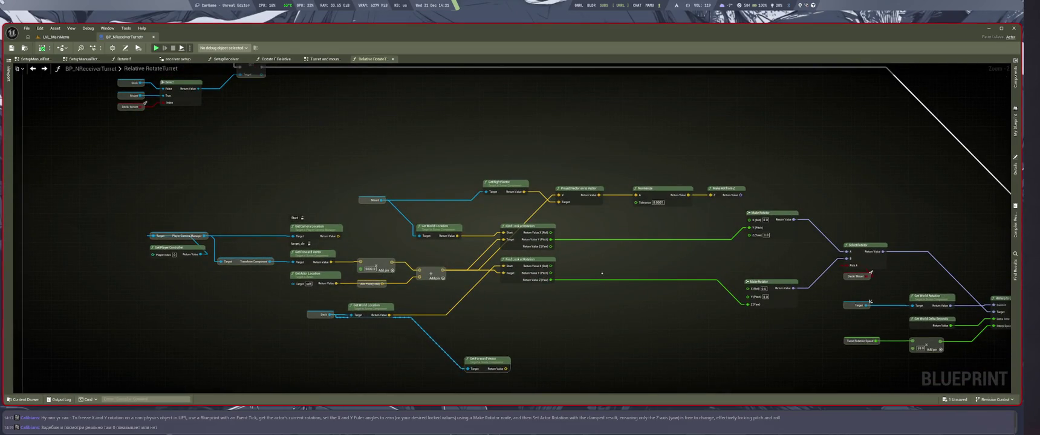
{"action": "scroll", "coordinate": [518, 311], "scroll_direction": "up", "scroll_amount": 2}
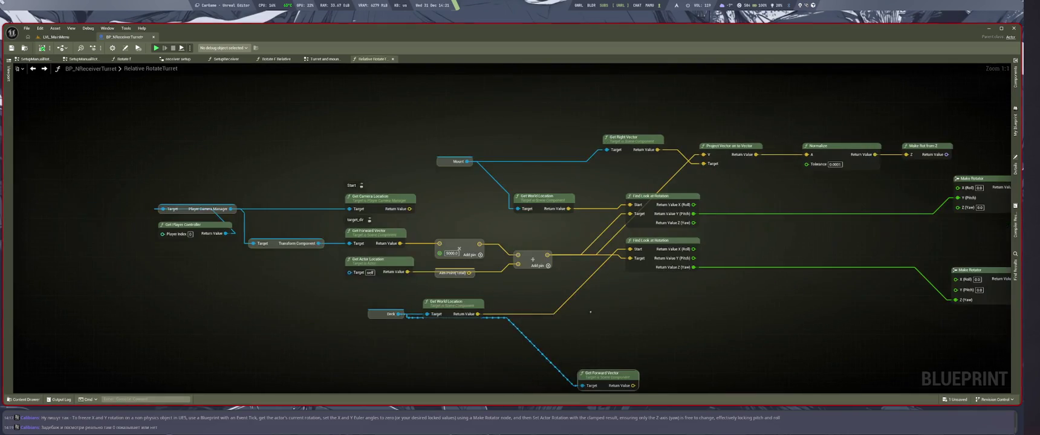
{"action": "left_click", "coordinate": [646, 303]}
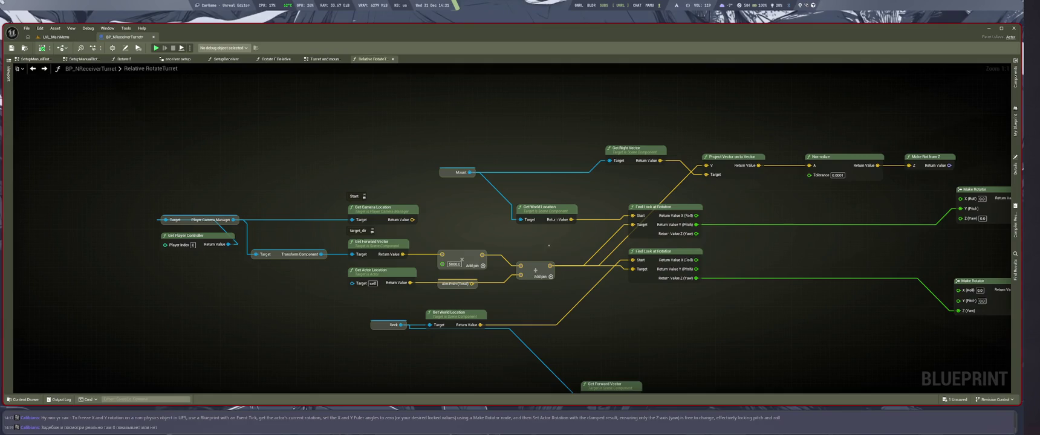
{"action": "left_click_drag", "start_coordinate": [412, 220], "coordinate": [633, 216]}
Step: Marquee-select the Deck, Mount and Select nodes together for reuse
{"action": "left_click_drag", "start_coordinate": [571, 220], "coordinate": [629, 269]}
{"action": "scroll", "coordinate": [520, 241], "scroll_direction": "down", "scroll_amount": 3}
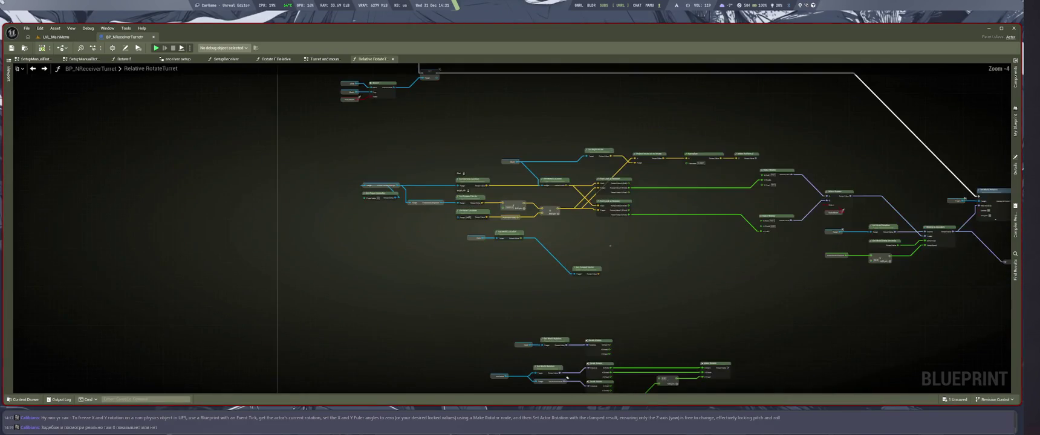
{"action": "scroll", "coordinate": [530, 100], "scroll_direction": "up", "scroll_amount": 3}
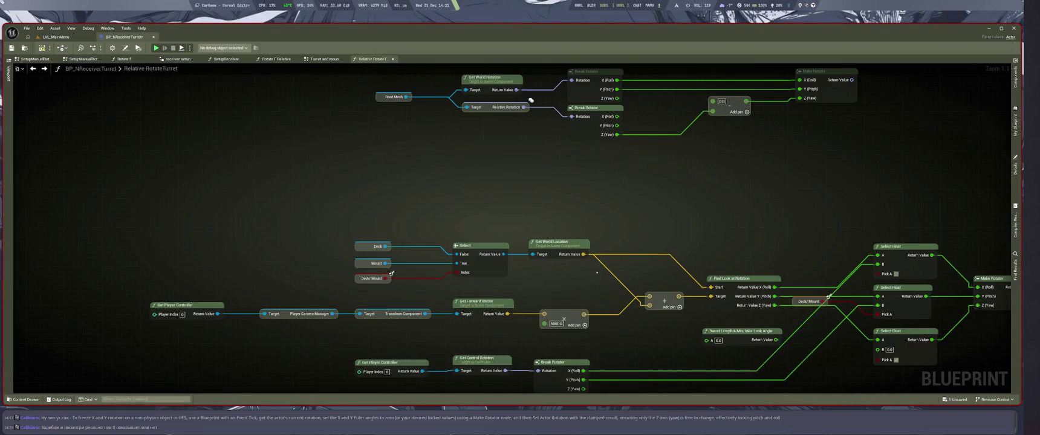
{"action": "scroll", "coordinate": [530, 100], "scroll_direction": "down", "scroll_amount": 3}
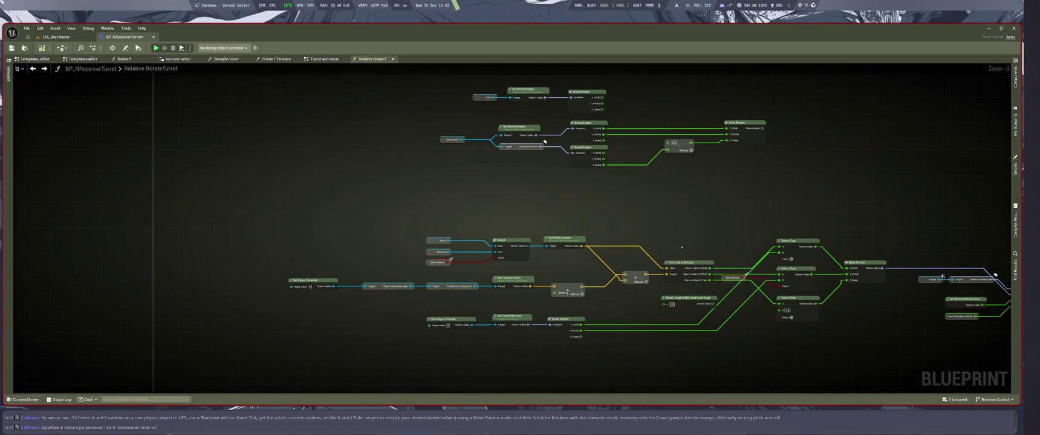
{"action": "scroll", "coordinate": [630, 255], "scroll_direction": "up", "scroll_amount": 3}
{"action": "left_click_drag", "start_coordinate": [317, 203], "coordinate": [553, 268]}
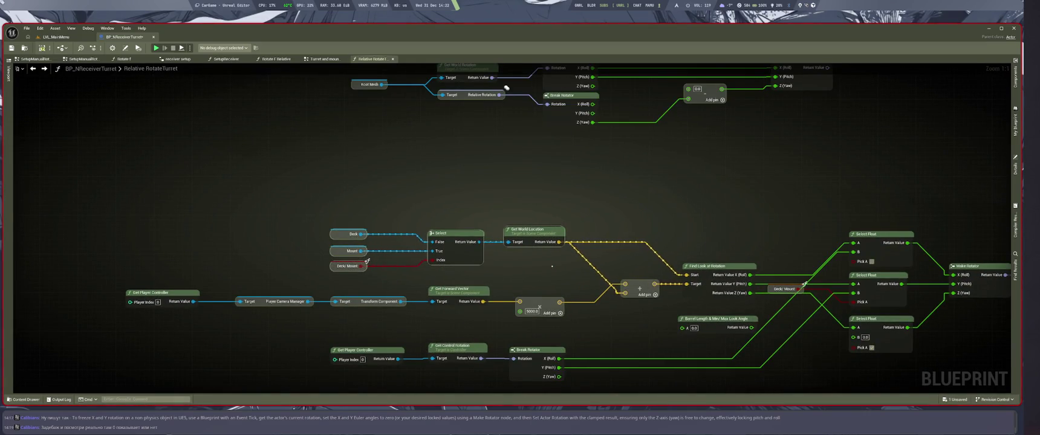
{"action": "scroll", "coordinate": [507, 88], "scroll_direction": "down", "scroll_amount": 2}
Step: Paste a copy of the Deck/Mount Select nodes into RotateTurret and arrange them
{"action": "key", "text": "ctrl+z"}
{"action": "key", "text": "ctrl+z"}
{"action": "key", "text": "ctrl+z"}
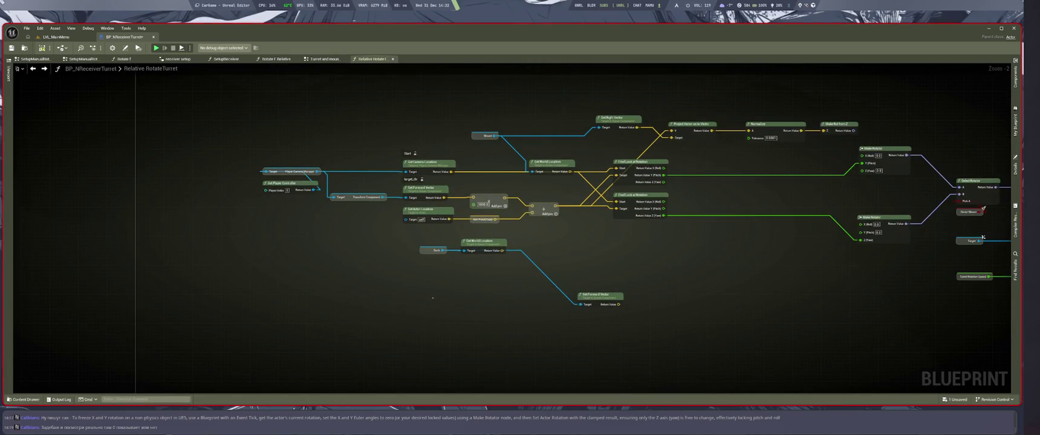
{"action": "scroll", "coordinate": [432, 298], "scroll_direction": "up", "scroll_amount": 2}
{"action": "key", "text": "ctrl+y"}
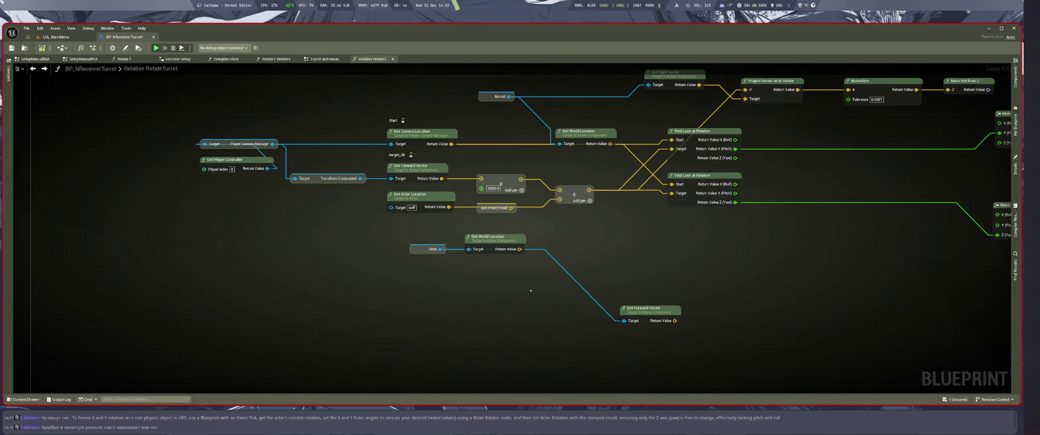
{"action": "left_click_drag", "start_coordinate": [424, 338], "coordinate": [359, 351]}
{"action": "left_click_drag", "start_coordinate": [490, 237], "coordinate": [562, 279]}
{"action": "mouse_move", "coordinate": [643, 310]}
{"action": "left_mouse_down"}
{"action": "mouse_move", "coordinate": [658, 281]}
{"action": "mouse_move", "coordinate": [871, 307]}
{"action": "mouse_move", "coordinate": [904, 329]}
{"action": "left_mouse_up"}
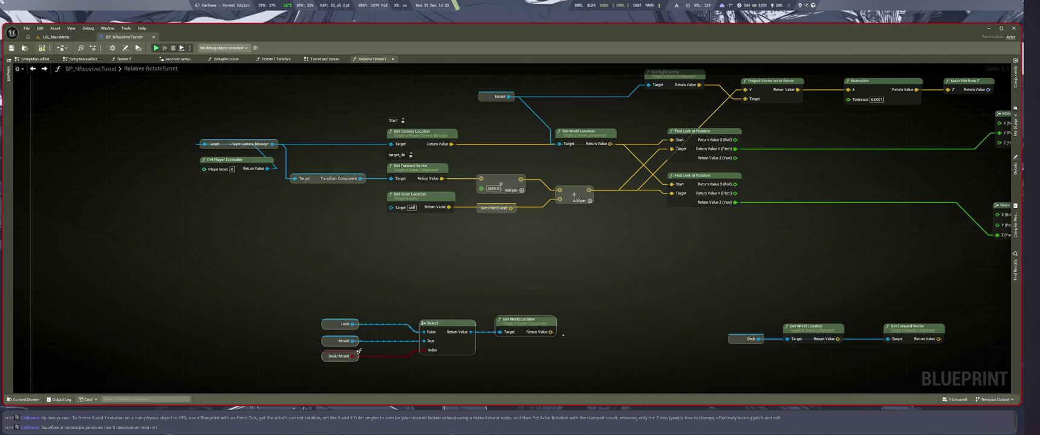
{"action": "left_click_drag", "start_coordinate": [359, 352], "coordinate": [222, 306]}
{"action": "scroll", "coordinate": [427, 343], "scroll_direction": "down", "scroll_amount": 3}
{"action": "left_click_drag", "start_coordinate": [427, 343], "coordinate": [387, 77]}
{"action": "scroll", "coordinate": [387, 76], "scroll_direction": "up", "scroll_amount": 3}
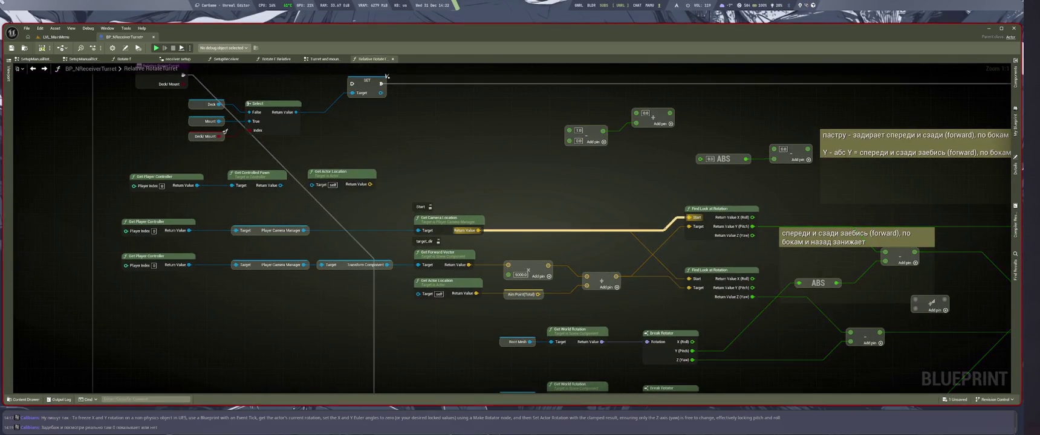
{"action": "left_click_drag", "start_coordinate": [387, 77], "coordinate": [426, 40]}
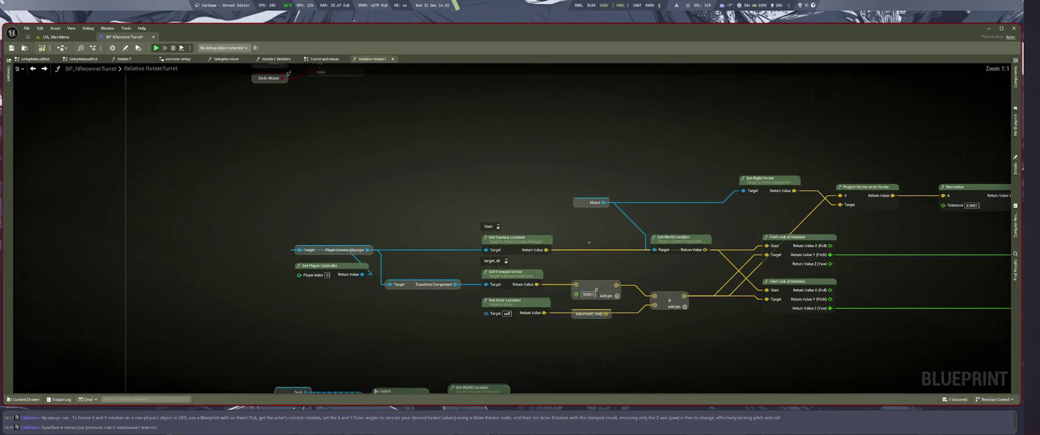
{"action": "left_click_drag", "start_coordinate": [575, 212], "coordinate": [584, 187]}
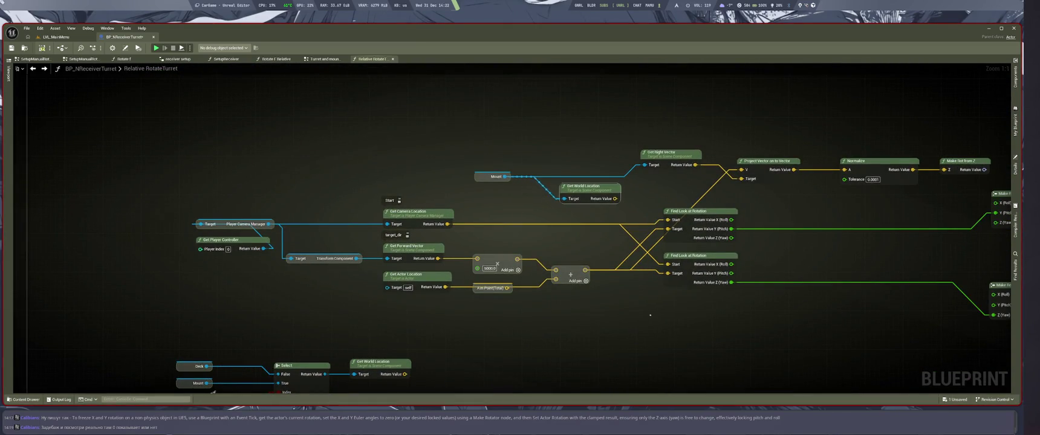
Step: Delete the Mount, Get World Location, Get Right Vector, Project Vector and Normalize nodes
{"action": "scroll", "coordinate": [545, 242], "scroll_direction": "down", "scroll_amount": 3}
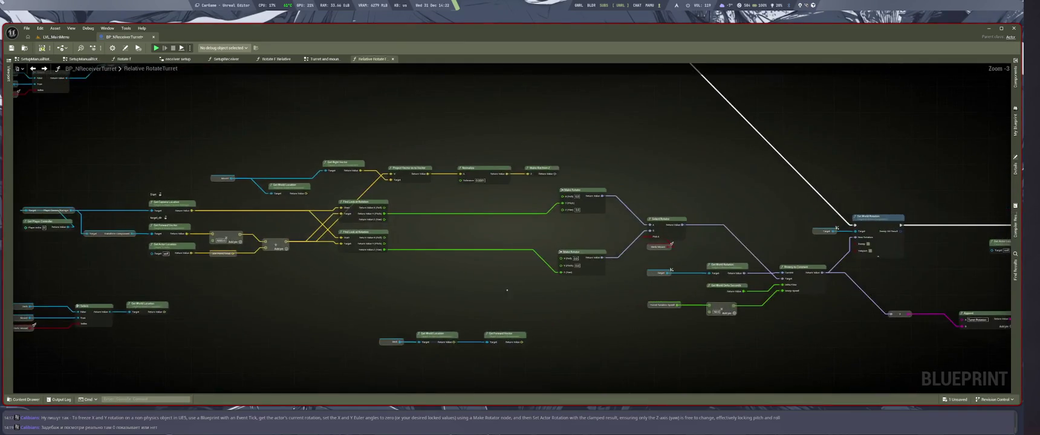
{"action": "scroll", "coordinate": [645, 301], "scroll_direction": "up", "scroll_amount": 3}
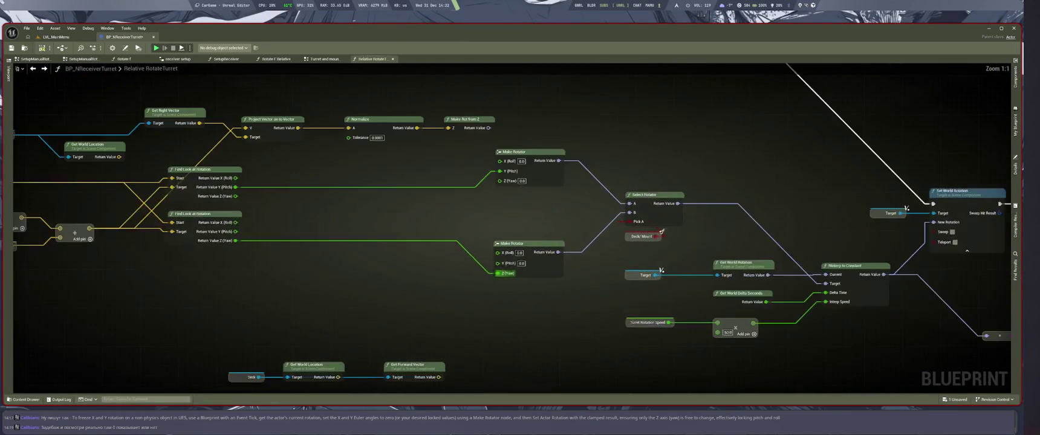
{"action": "scroll", "coordinate": [676, 299], "scroll_direction": "down", "scroll_amount": 3}
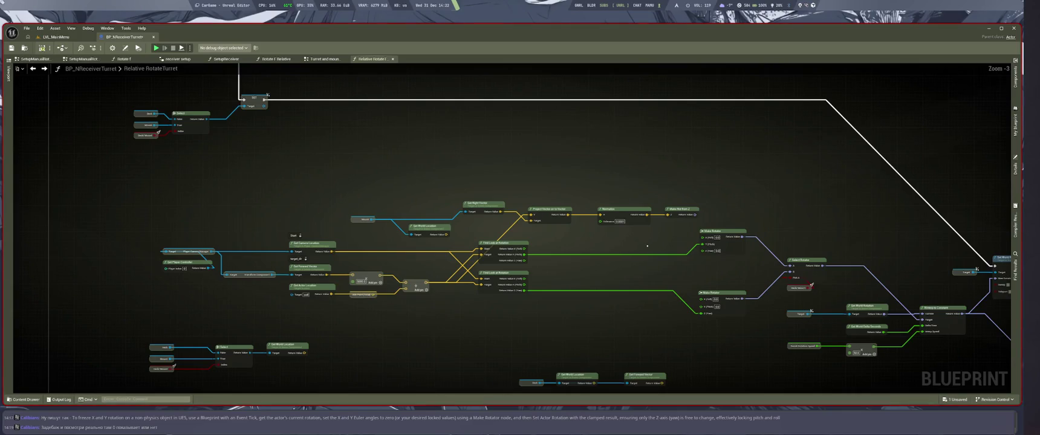
{"action": "scroll", "coordinate": [704, 286], "scroll_direction": "down", "scroll_amount": 2}
{"action": "scroll", "coordinate": [705, 286], "scroll_direction": "up", "scroll_amount": 5}
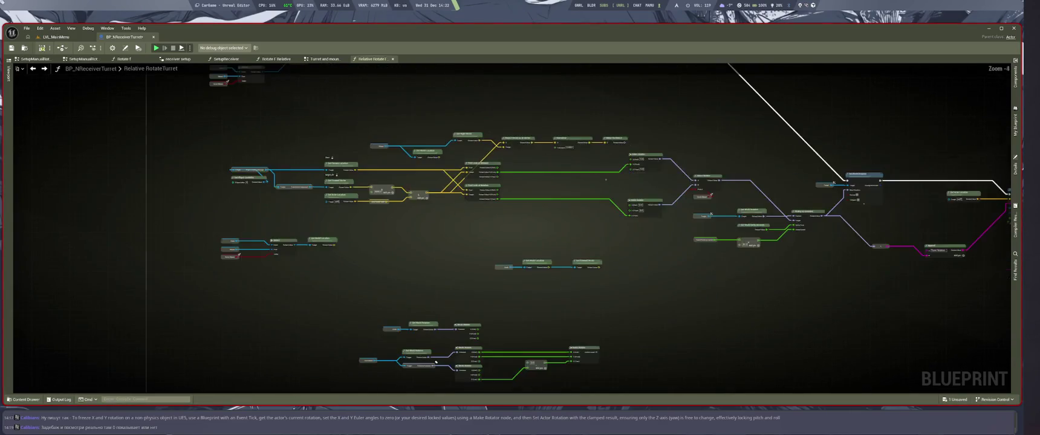
{"action": "scroll", "coordinate": [705, 286], "scroll_direction": "down", "scroll_amount": 1}
{"action": "left_click_drag", "start_coordinate": [302, 153], "coordinate": [732, 235]}
{"action": "key", "text": "Delete"}
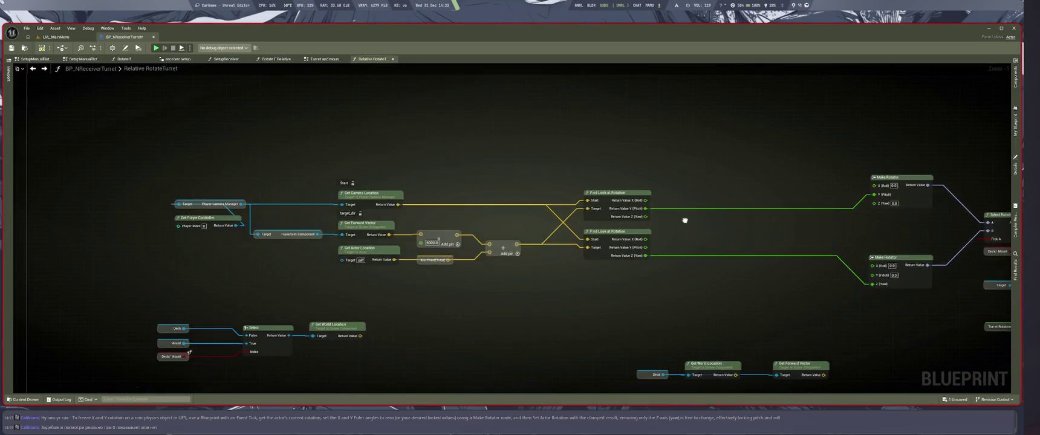
{"action": "scroll", "coordinate": [453, 241], "scroll_direction": "down", "scroll_amount": 7}
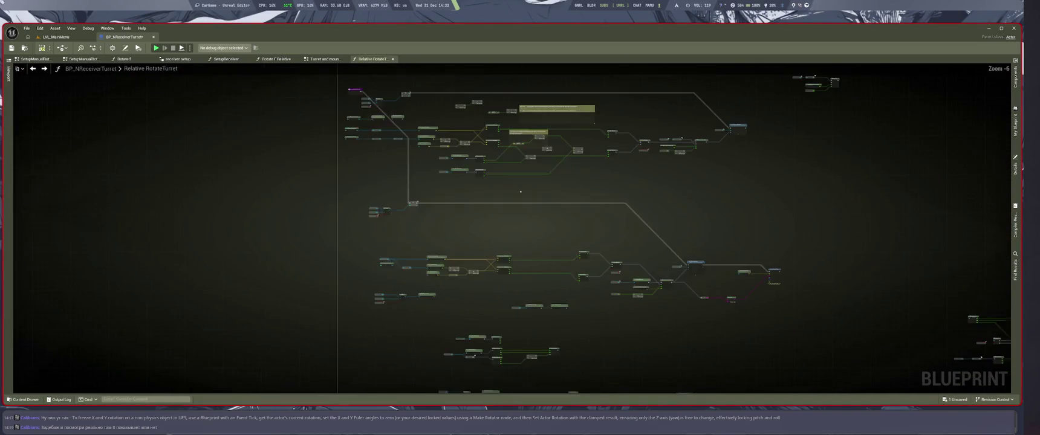
{"action": "mouse_move", "coordinate": [525, 225]}
{"action": "left_mouse_down"}
{"action": "mouse_move", "coordinate": [514, 232]}
{"action": "mouse_move", "coordinate": [551, 241]}
{"action": "left_mouse_up"}
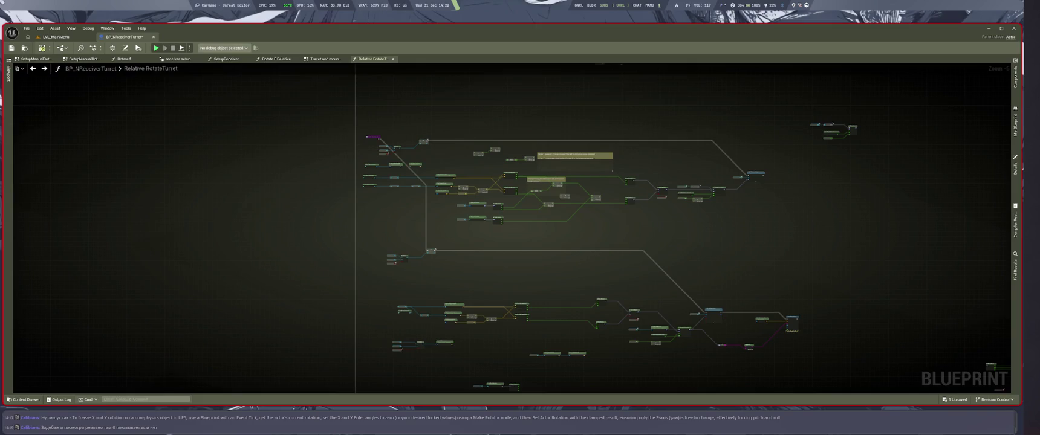
{"action": "scroll", "coordinate": [499, 185], "scroll_direction": "up", "scroll_amount": 5}
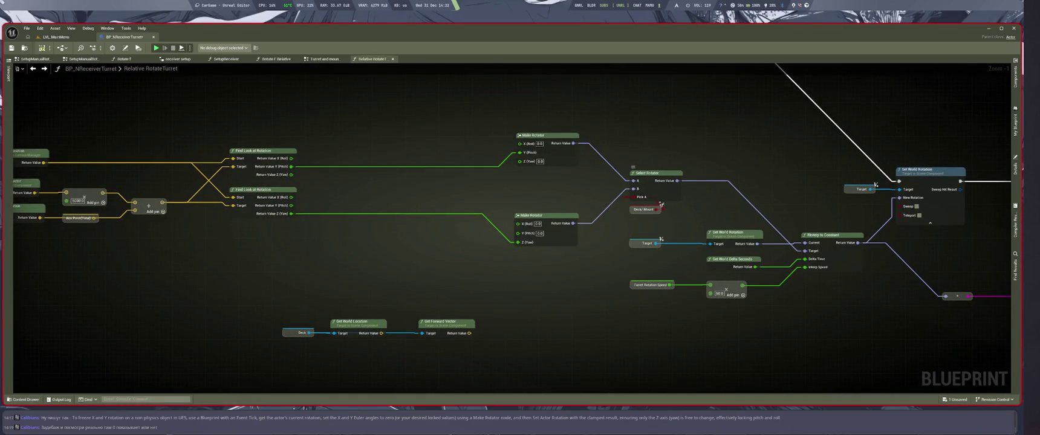
{"action": "left_click_drag", "start_coordinate": [544, 205], "coordinate": [165, 246]}
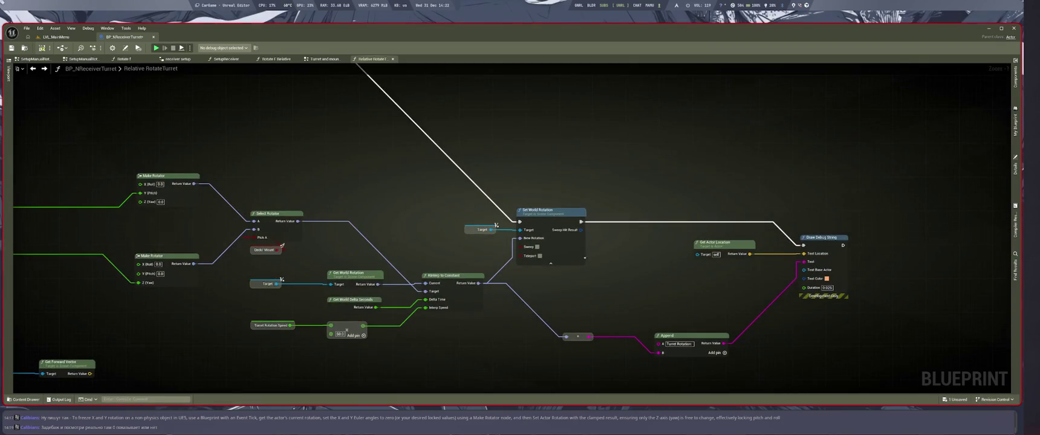
{"action": "scroll", "coordinate": [382, 192], "scroll_direction": "down", "scroll_amount": 3}
{"action": "left_click_drag", "start_coordinate": [383, 192], "coordinate": [668, 299]}
{"action": "scroll", "coordinate": [669, 300], "scroll_direction": "down", "scroll_amount": 2}
{"action": "scroll", "coordinate": [665, 270], "scroll_direction": "up", "scroll_amount": 4}
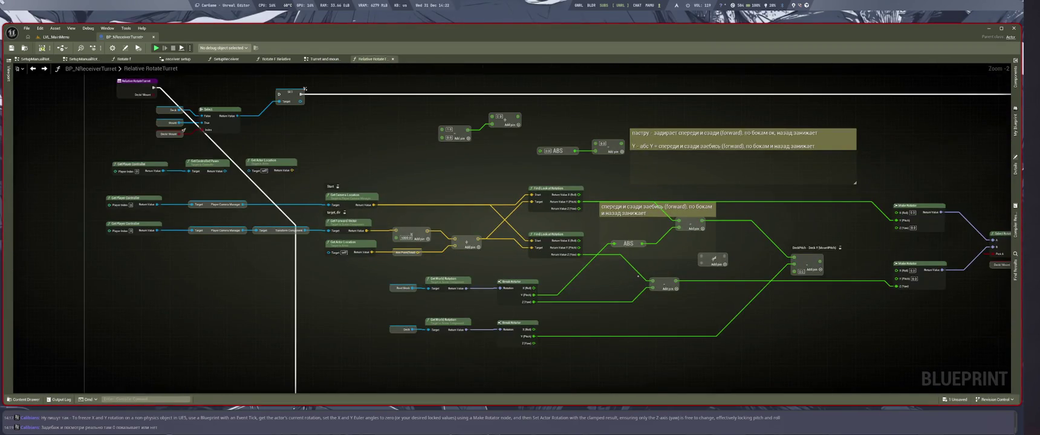
{"action": "scroll", "coordinate": [638, 276], "scroll_direction": "up", "scroll_amount": 4}
{"action": "scroll", "coordinate": [580, 245], "scroll_direction": "down", "scroll_amount": 2}
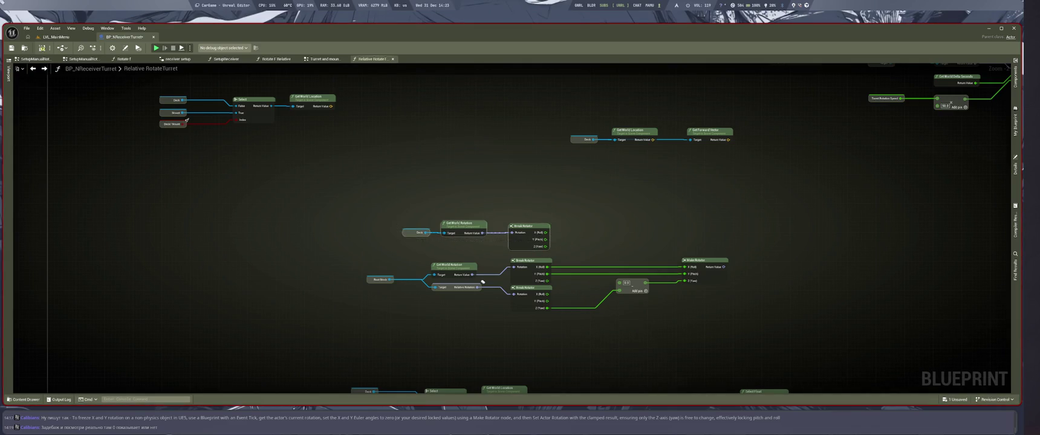
{"action": "left_click_drag", "start_coordinate": [692, 220], "coordinate": [695, 323]}
Step: Move the root mesh rotator group below the look-at cluster and clear out the old relative-rotation nodes
{"action": "mouse_move", "coordinate": [486, 384]}
{"action": "left_mouse_down"}
{"action": "mouse_move", "coordinate": [544, 224]}
{"action": "mouse_move", "coordinate": [523, 171]}
{"action": "mouse_move", "coordinate": [550, 176]}
{"action": "left_mouse_up"}
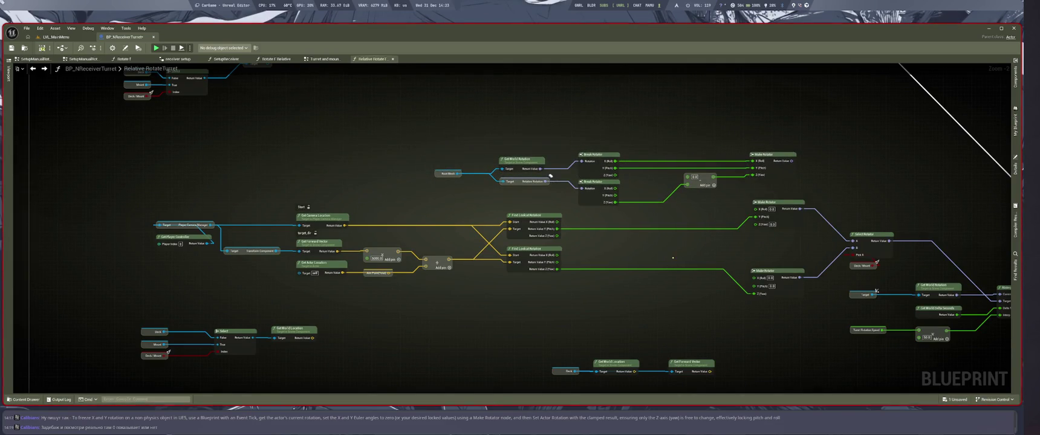
{"action": "mouse_move", "coordinate": [411, 81]}
{"action": "left_mouse_down"}
{"action": "mouse_move", "coordinate": [653, 185]}
{"action": "mouse_move", "coordinate": [791, 185]}
{"action": "mouse_move", "coordinate": [773, 174]}
{"action": "left_mouse_up"}
{"action": "scroll", "coordinate": [690, 158], "scroll_direction": "down", "scroll_amount": 4}
{"action": "left_click_drag", "start_coordinate": [605, 192], "coordinate": [604, 343]}
{"action": "scroll", "coordinate": [605, 343], "scroll_direction": "up", "scroll_amount": 3}
{"action": "mouse_move", "coordinate": [623, 284]}
{"action": "left_mouse_down"}
{"action": "mouse_move", "coordinate": [434, 309]}
{"action": "mouse_move", "coordinate": [497, 316]}
{"action": "left_mouse_up"}
{"action": "key", "text": "ctrl+z"}
{"action": "key", "text": "ctrl+z"}
{"action": "key", "text": "ctrl+z"}
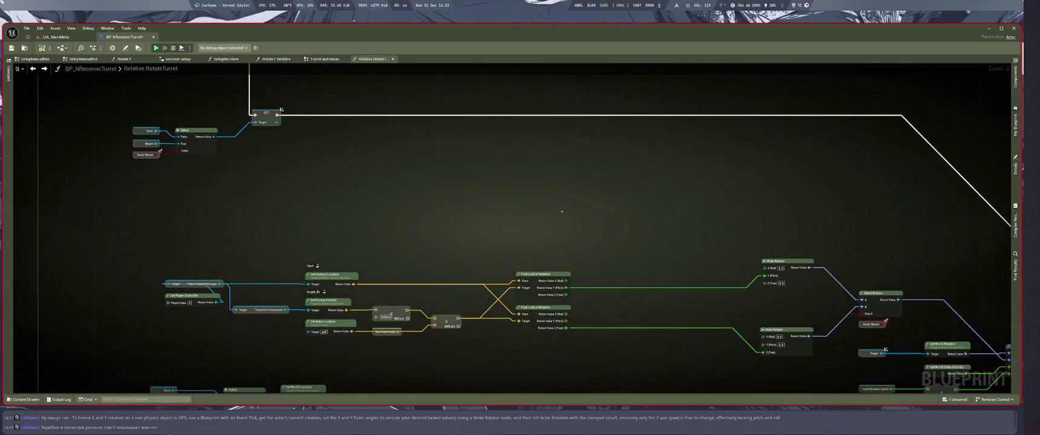
{"action": "key", "text": "ctrl+z"}
Step: Wire Break Rotator X (Roll) and Z (Yaw) into Make Rotator, tidy the nodes and compile
{"action": "left_click_drag", "start_coordinate": [709, 230], "coordinate": [819, 298]}
{"action": "left_click_drag", "start_coordinate": [708, 213], "coordinate": [819, 279]}
{"action": "left_click_drag", "start_coordinate": [482, 171], "coordinate": [626, 241]}
{"action": "left_click_drag", "start_coordinate": [580, 200], "coordinate": [612, 246]}
{"action": "left_click", "coordinate": [657, 245]}
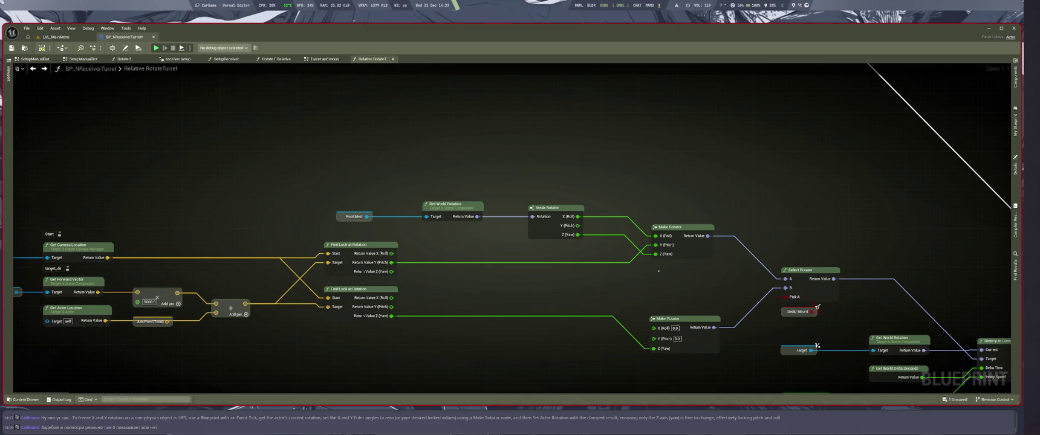
{"action": "mouse_move", "coordinate": [673, 275]}
{"action": "left_mouse_down"}
{"action": "mouse_move", "coordinate": [725, 248]}
{"action": "mouse_move", "coordinate": [618, 263]}
{"action": "left_mouse_up"}
{"action": "left_click", "coordinate": [660, 204], "text": "alt"}
Step: Compile and save the Blueprint, then play-test LVL_MainMenu by entering and driving the pickup truck
{"action": "left_click", "coordinate": [660, 222], "text": "alt"}
{"action": "key", "text": "ctrl+s"}
{"action": "left_click", "coordinate": [56, 37]}
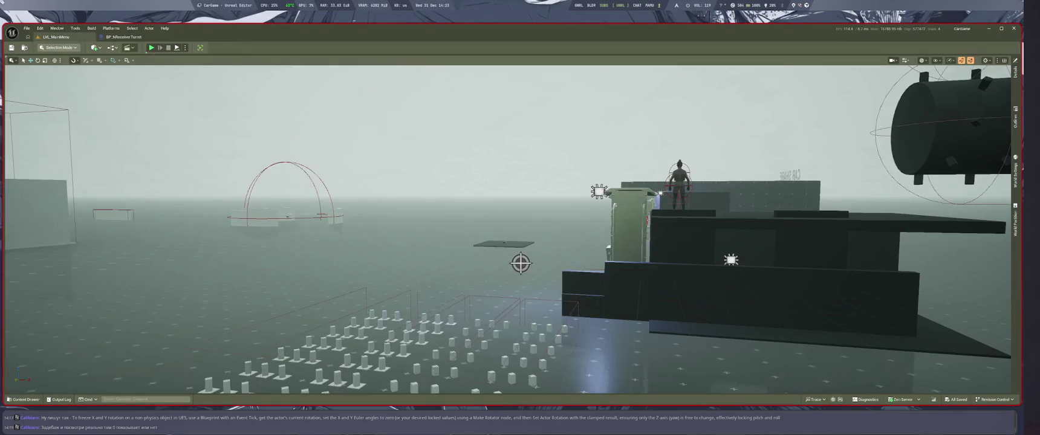
{"action": "key", "text": "alt+p"}
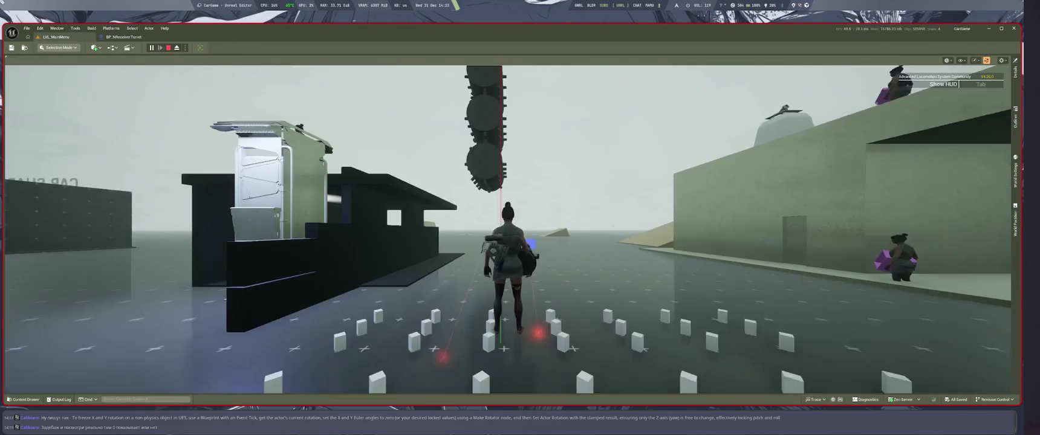
{"action": "key", "text": "w"}
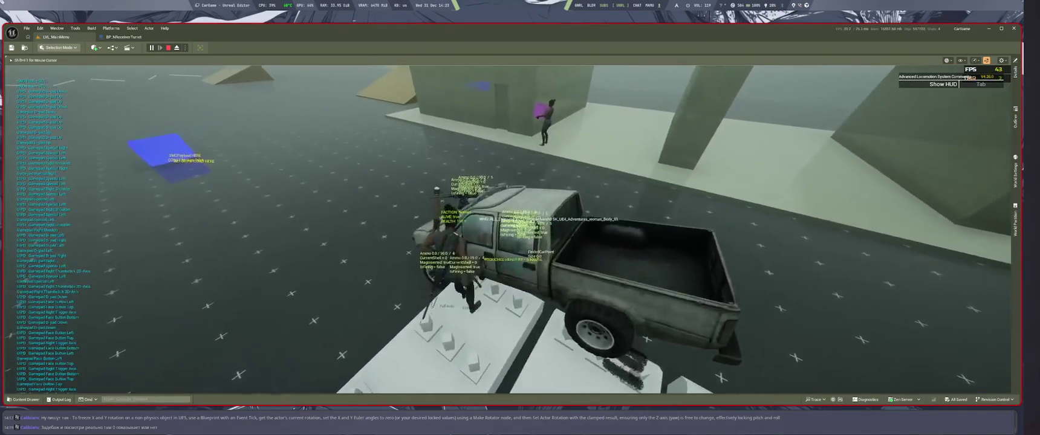
{"action": "key", "text": "e"}
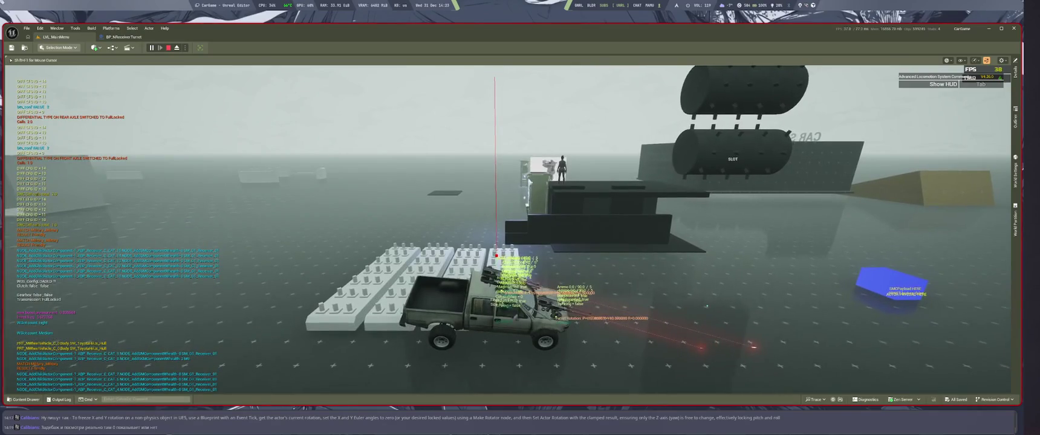
{"action": "key", "text": "Escape"}
{"action": "scroll", "coordinate": [548, 275], "scroll_direction": "down", "scroll_amount": 3}
{"action": "scroll", "coordinate": [549, 276], "scroll_direction": "up", "scroll_amount": 5}
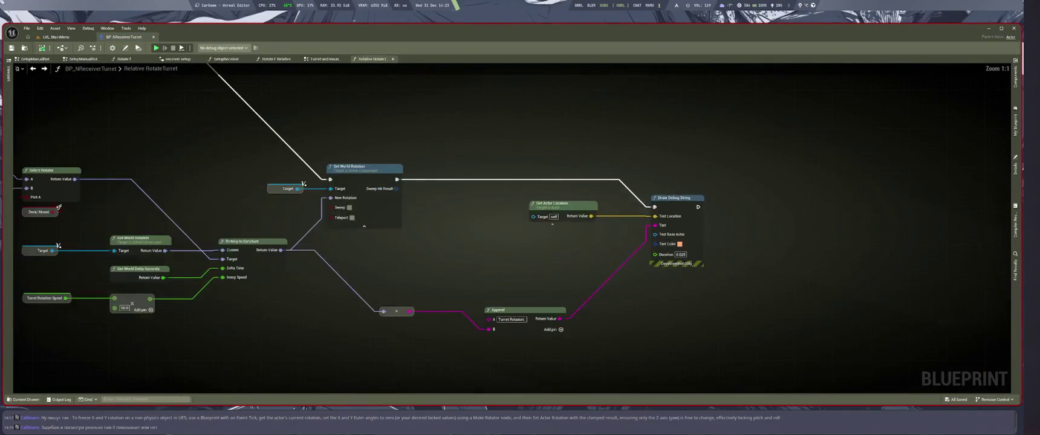
Step: Set the Draw Debug String duration to 0.02 and play-test the turret in LVL_MainMenu
{"action": "left_click_drag", "start_coordinate": [665, 218], "coordinate": [792, 233]}
{"action": "key", "text": "BackSpace"}
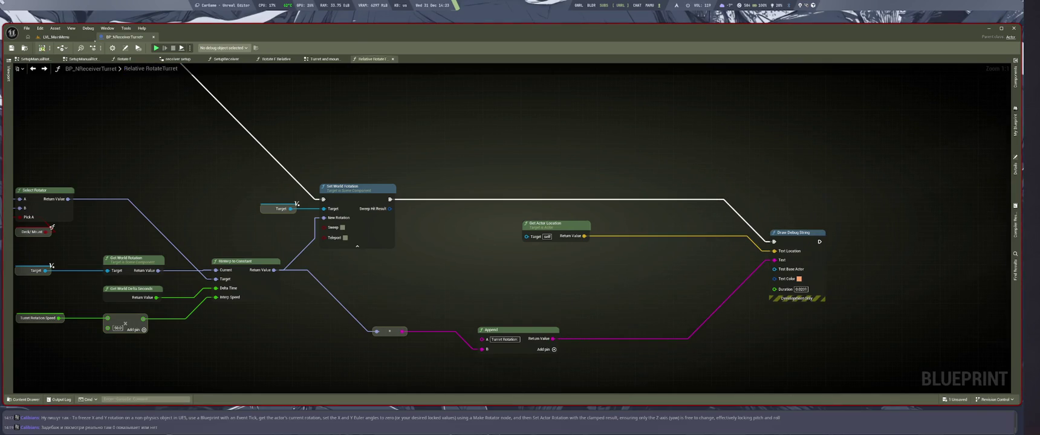
{"action": "left_click", "coordinate": [56, 37]}
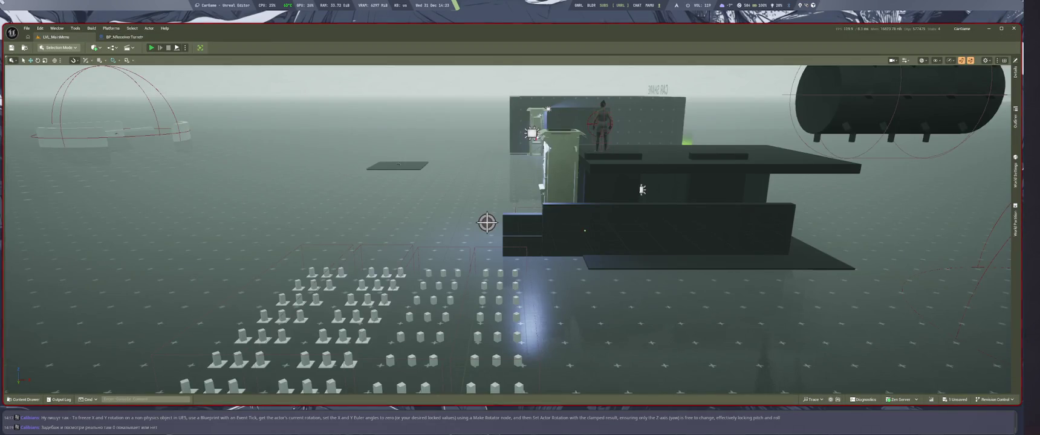
{"action": "key", "text": "alt+p"}
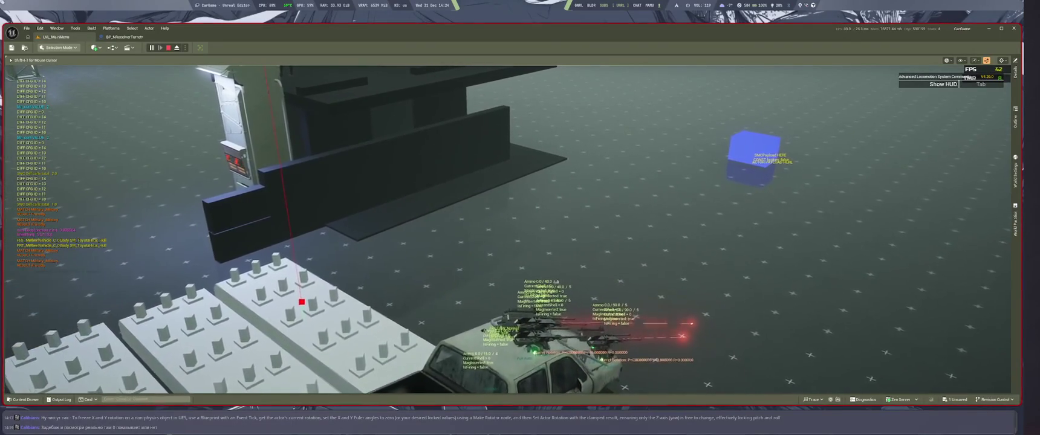
{"action": "key", "text": "Escape"}
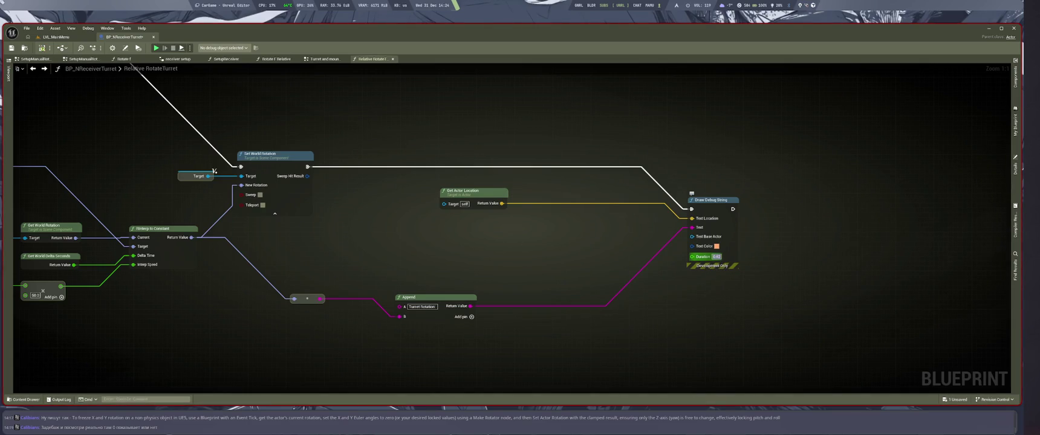
Step: Offset Get Actor Location by Z 55.0 with an Add node into Text Location, then save
{"action": "scroll", "coordinate": [620, 305], "scroll_direction": "down", "scroll_amount": 2}
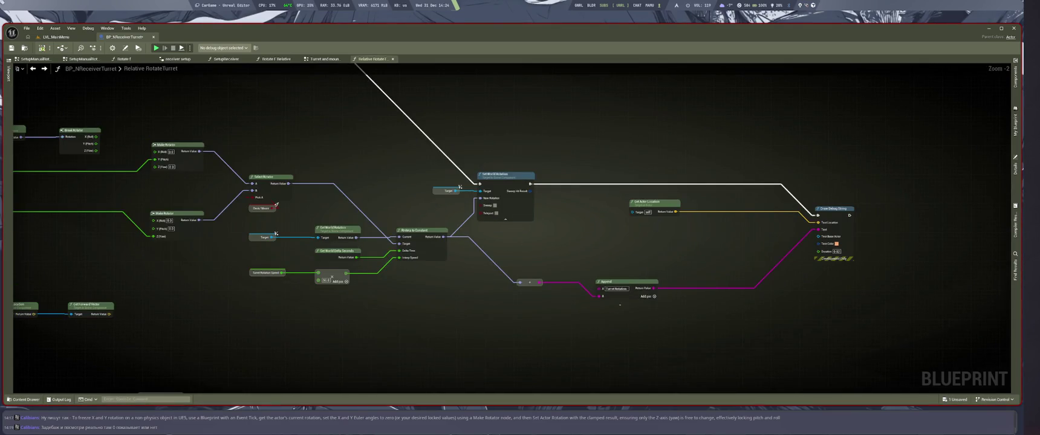
{"action": "scroll", "coordinate": [620, 306], "scroll_direction": "up", "scroll_amount": 2}
{"action": "left_click_drag", "start_coordinate": [695, 180], "coordinate": [748, 202]}
{"action": "type", "text": "dd"}
{"action": "left_click", "coordinate": [776, 271]}
{"action": "mouse_move", "coordinate": [818, 207]}
{"action": "left_mouse_down"}
{"action": "mouse_move", "coordinate": [894, 195]}
{"action": "mouse_move", "coordinate": [694, 180]}
{"action": "left_mouse_up"}
{"action": "key", "text": "Escape"}
{"action": "mouse_move", "coordinate": [784, 209]}
{"action": "left_mouse_down"}
{"action": "mouse_move", "coordinate": [758, 219]}
{"action": "mouse_move", "coordinate": [885, 195]}
{"action": "left_mouse_up"}
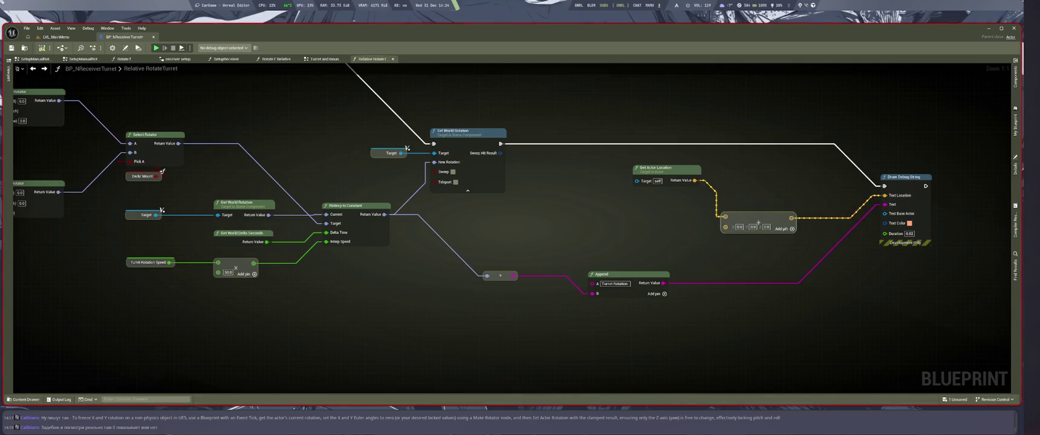
{"action": "key", "text": "Return"}
{"action": "key", "text": "ctrl+s"}
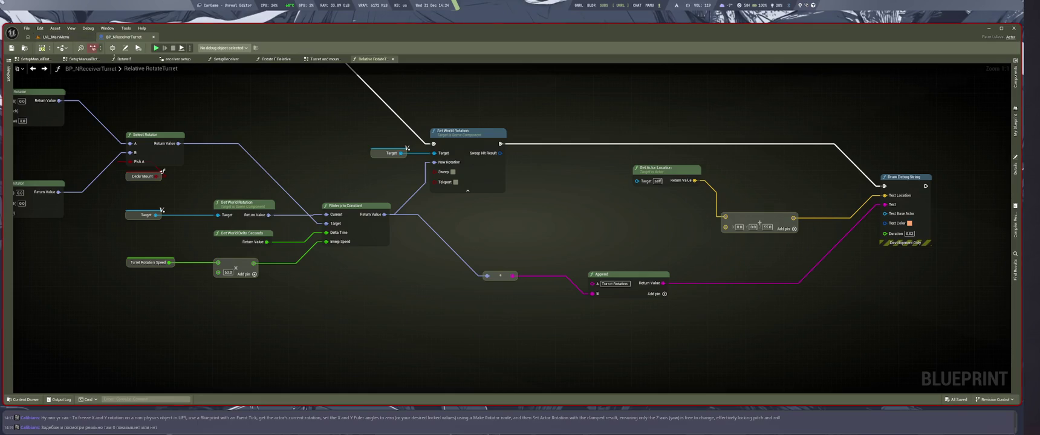
Step: Recheck the debug text duration in Relative RotateTurret, then go to the turret's EventGraph
{"action": "left_click_drag", "start_coordinate": [312, 89], "coordinate": [417, 105]}
{"action": "left_click", "coordinate": [323, 58]}
{"action": "left_click", "coordinate": [372, 59]}
{"action": "left_click_drag", "start_coordinate": [906, 254], "coordinate": [548, 243]}
{"action": "left_click", "coordinate": [657, 238]}
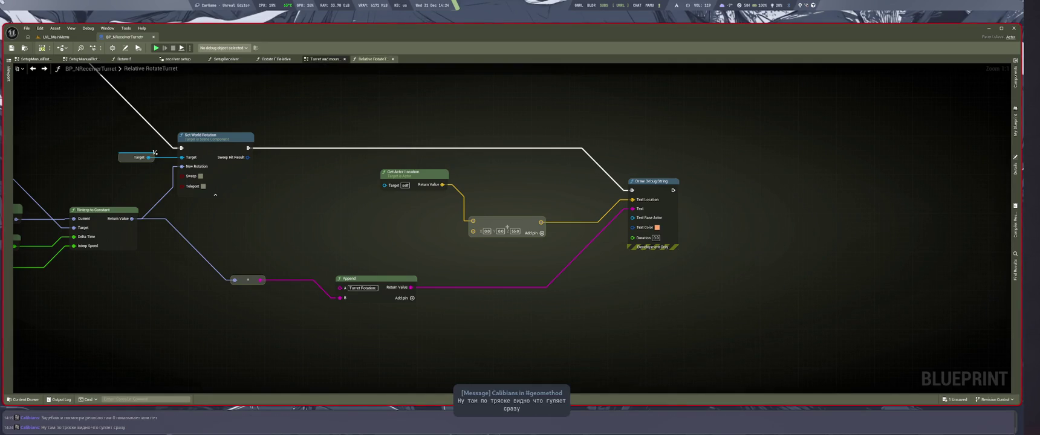
{"action": "left_click", "coordinate": [323, 59]}
{"action": "key", "text": "alt+Left"}
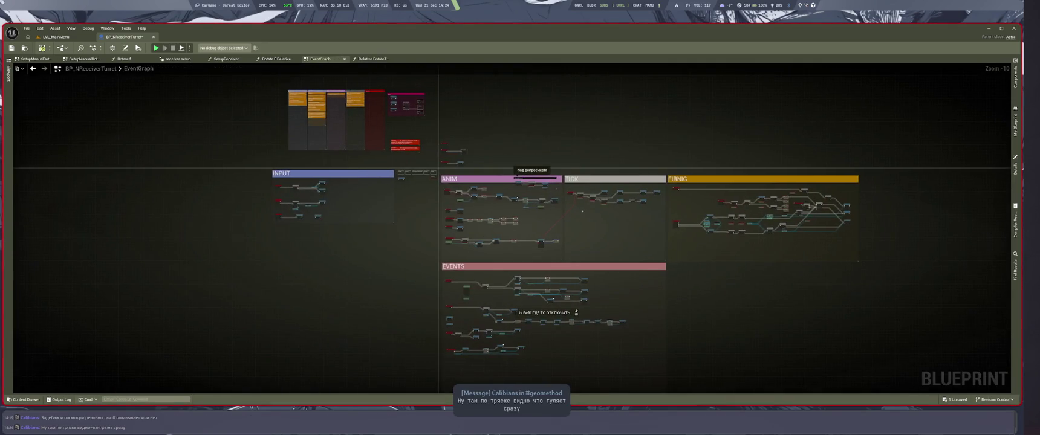
Step: Pan across the EventGraph's ANIM and TICK sections
{"action": "scroll", "coordinate": [574, 234], "scroll_direction": "up", "scroll_amount": 3}
{"action": "scroll", "coordinate": [573, 234], "scroll_direction": "down", "scroll_amount": 1}
{"action": "scroll", "coordinate": [545, 223], "scroll_direction": "up", "scroll_amount": 3}
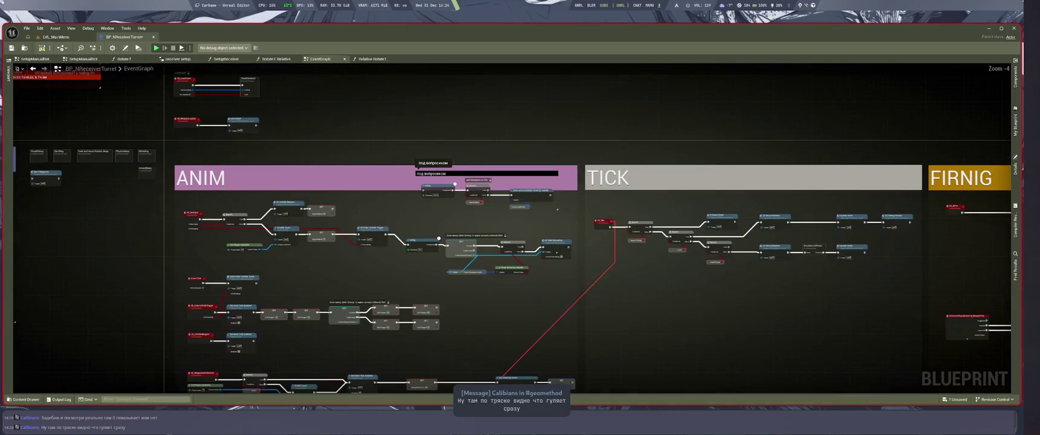
{"action": "scroll", "coordinate": [544, 224], "scroll_direction": "up", "scroll_amount": 1}
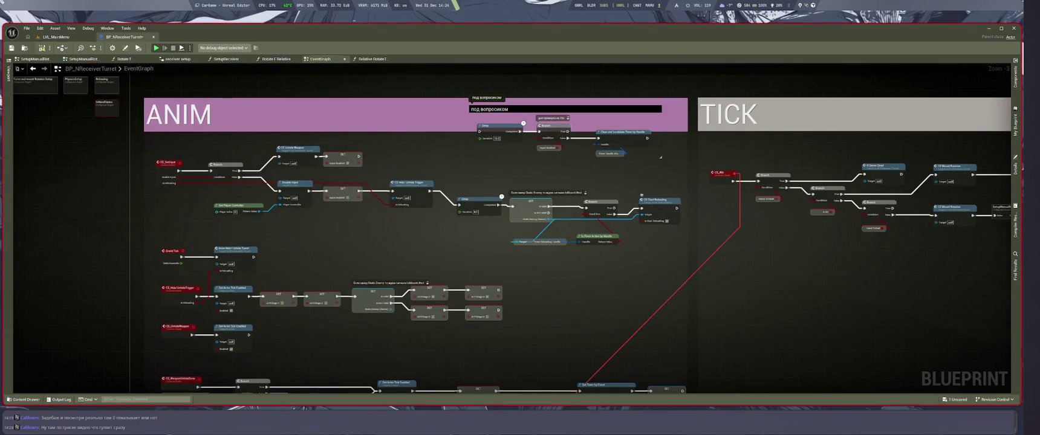
{"action": "left_click_drag", "start_coordinate": [660, 157], "coordinate": [710, 146]}
{"action": "mouse_move", "coordinate": [514, 180]}
{"action": "left_mouse_down"}
{"action": "mouse_move", "coordinate": [616, 185]}
{"action": "mouse_move", "coordinate": [541, 236]}
{"action": "mouse_move", "coordinate": [562, 202]}
{"action": "left_mouse_up"}
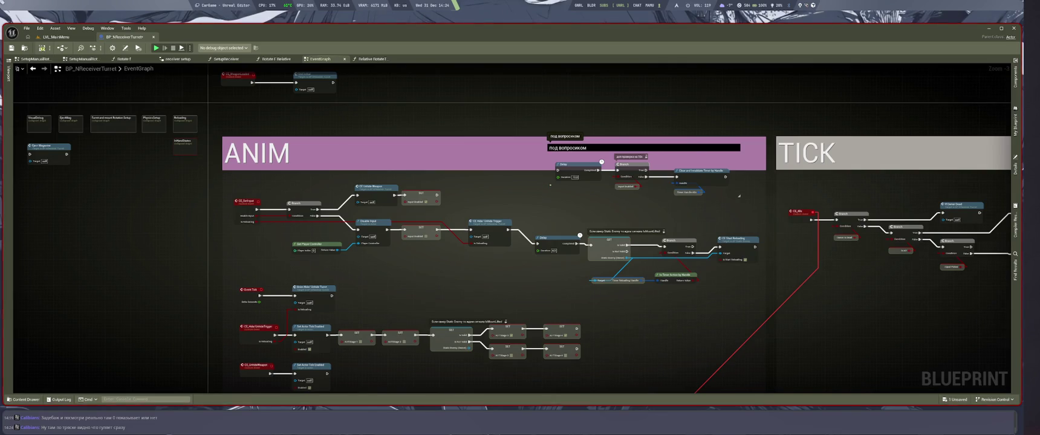
{"action": "scroll", "coordinate": [550, 185], "scroll_direction": "down", "scroll_amount": 2}
{"action": "mouse_move", "coordinate": [697, 269]}
{"action": "left_mouse_down"}
{"action": "mouse_move", "coordinate": [500, 232]}
{"action": "mouse_move", "coordinate": [611, 227]}
{"action": "left_mouse_up"}
{"action": "scroll", "coordinate": [512, 251], "scroll_direction": "up", "scroll_amount": 3}
{"action": "scroll", "coordinate": [512, 251], "scroll_direction": "down", "scroll_amount": 1}
Step: Set the Set Timer by Event Time to 0.02 and add a '0.02' node comment
{"action": "mouse_move", "coordinate": [599, 256]}
{"action": "left_mouse_down"}
{"action": "mouse_move", "coordinate": [767, 235]}
{"action": "mouse_move", "coordinate": [867, 269]}
{"action": "mouse_move", "coordinate": [882, 292]}
{"action": "mouse_move", "coordinate": [978, 331]}
{"action": "left_mouse_up"}
{"action": "mouse_move", "coordinate": [779, 239]}
{"action": "left_mouse_down"}
{"action": "mouse_move", "coordinate": [772, 218]}
{"action": "mouse_move", "coordinate": [436, 206]}
{"action": "mouse_move", "coordinate": [627, 121]}
{"action": "left_mouse_up"}
{"action": "scroll", "coordinate": [628, 121], "scroll_direction": "up", "scroll_amount": 2}
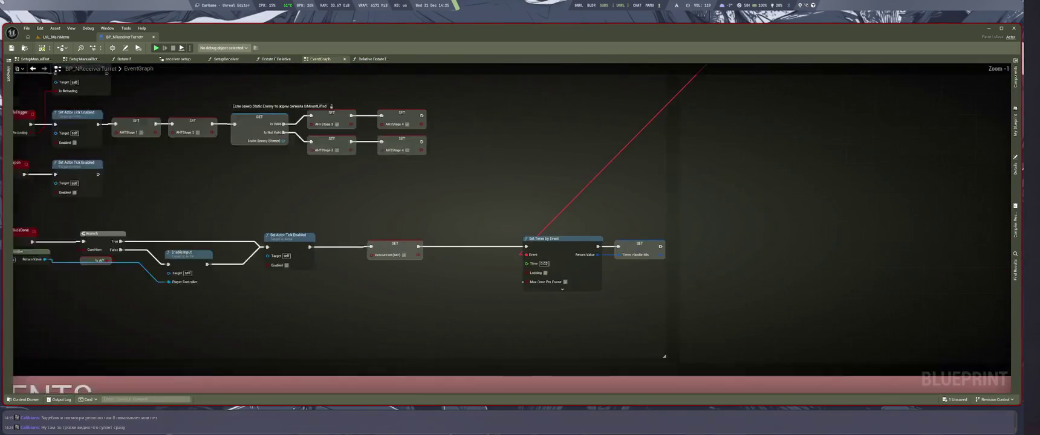
{"action": "scroll", "coordinate": [524, 286], "scroll_direction": "up", "scroll_amount": 1}
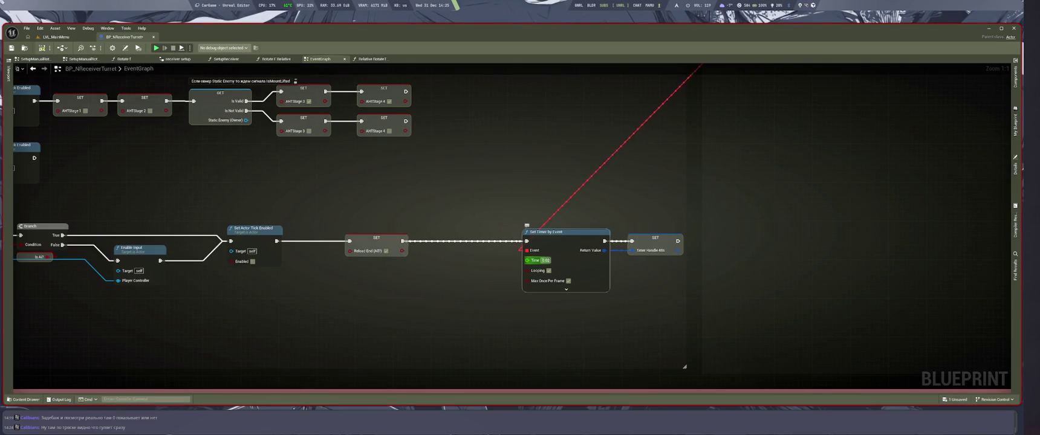
{"action": "left_click", "coordinate": [531, 229]}
{"action": "mouse_move", "coordinate": [535, 221]}
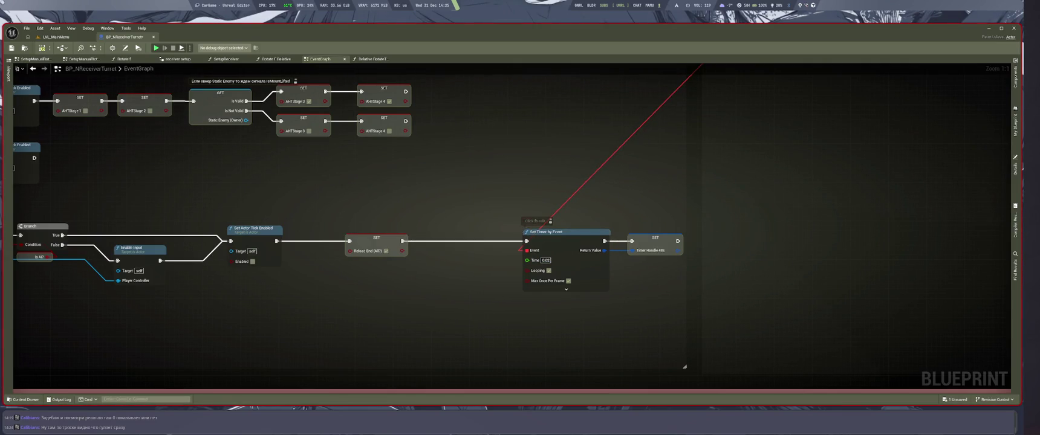
{"action": "left_click", "coordinate": [545, 260]}
Step: Drive the pickup truck toward the dark building to test the turret, then return to BP_NReceiverTurret
{"action": "key", "text": "ctrl+Tab"}
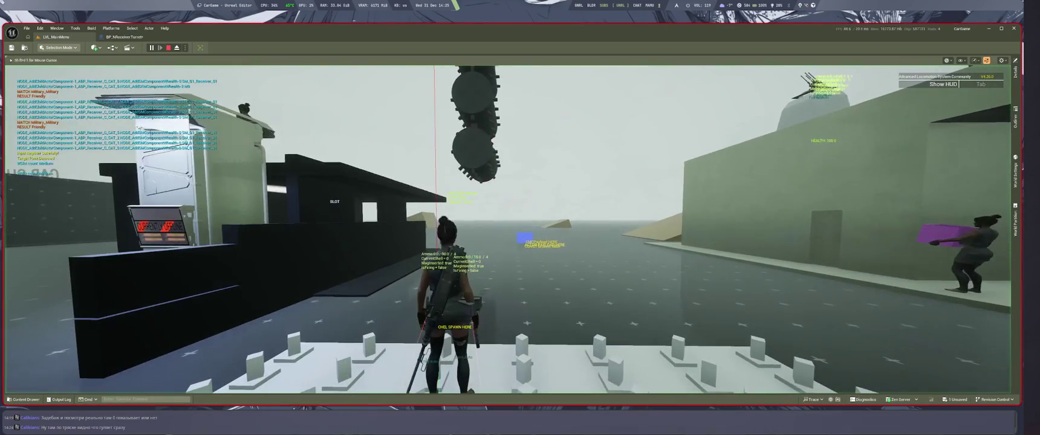
{"action": "key", "text": "w"}
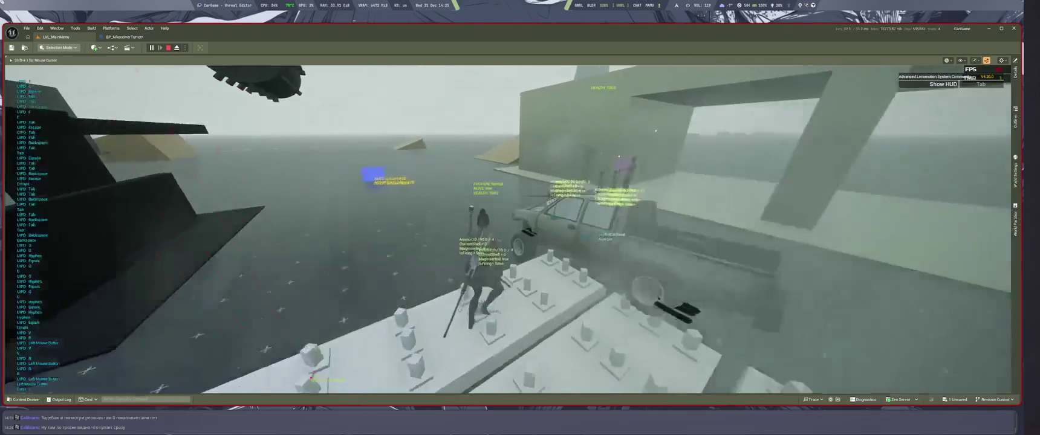
{"action": "key", "text": "e"}
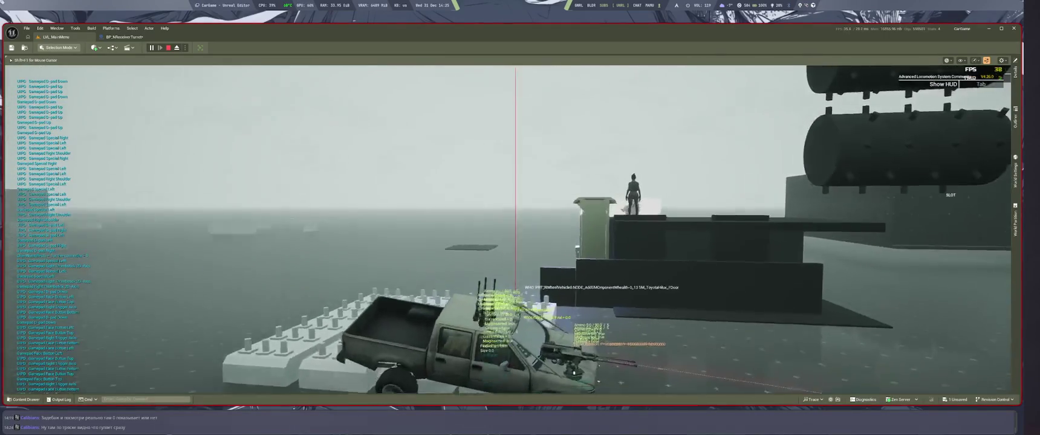
{"action": "key", "text": "w"}
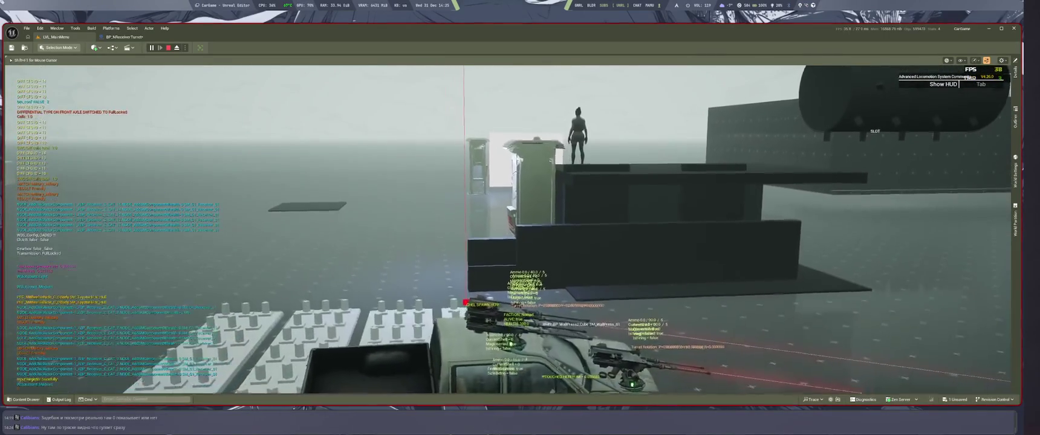
{"action": "key", "text": "w"}
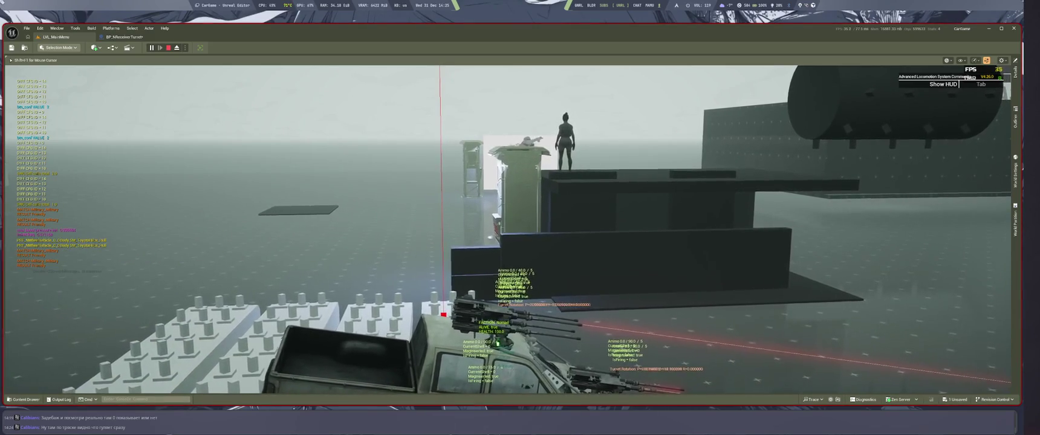
{"action": "key", "text": "w"}
{"action": "key", "text": "w"}
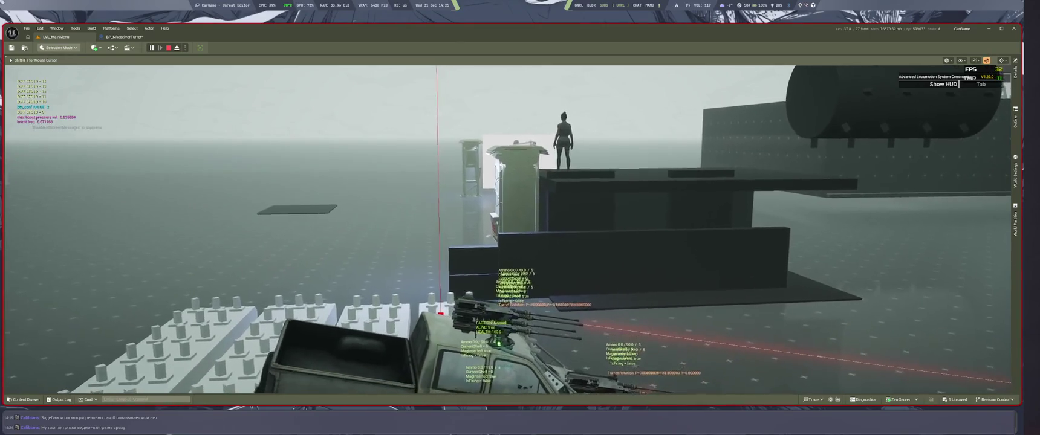
{"action": "key", "text": "w"}
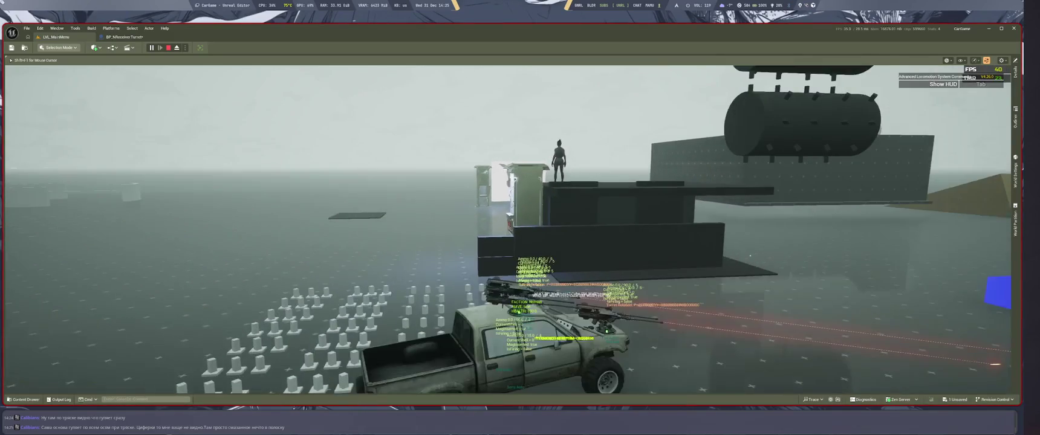
{"action": "key", "text": "Escape"}
{"action": "left_click", "coordinate": [124, 37]}
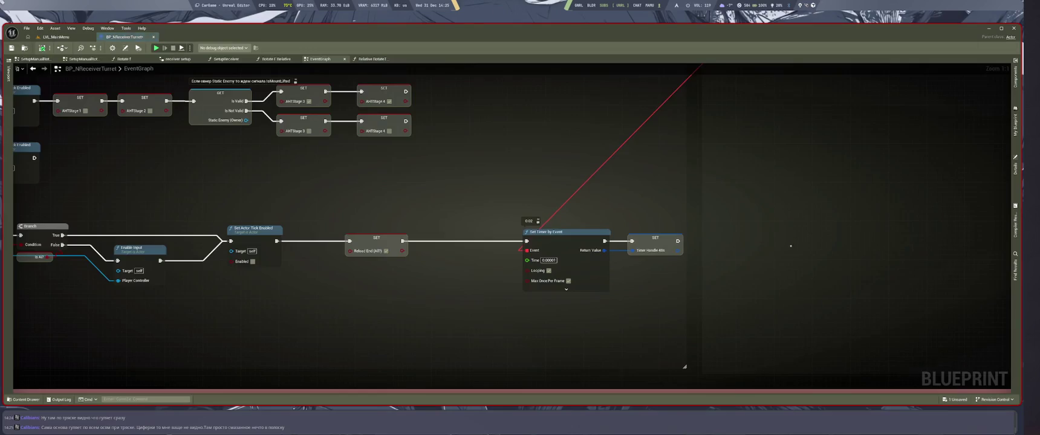
Step: Step through the previously opened graphs back to Relative RotateTurret and find the Append node
{"action": "key", "text": "alt+Right"}
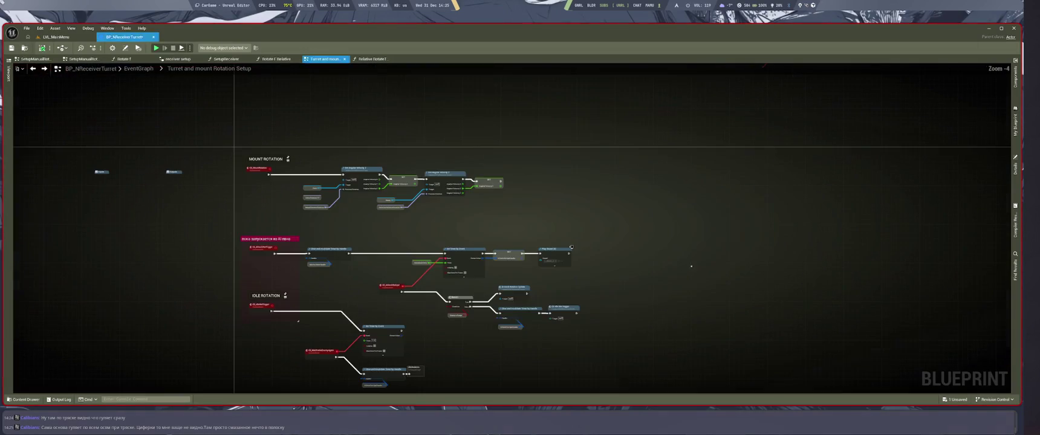
{"action": "key", "text": "alt+Left"}
{"action": "scroll", "coordinate": [677, 300], "scroll_direction": "down", "scroll_amount": 6}
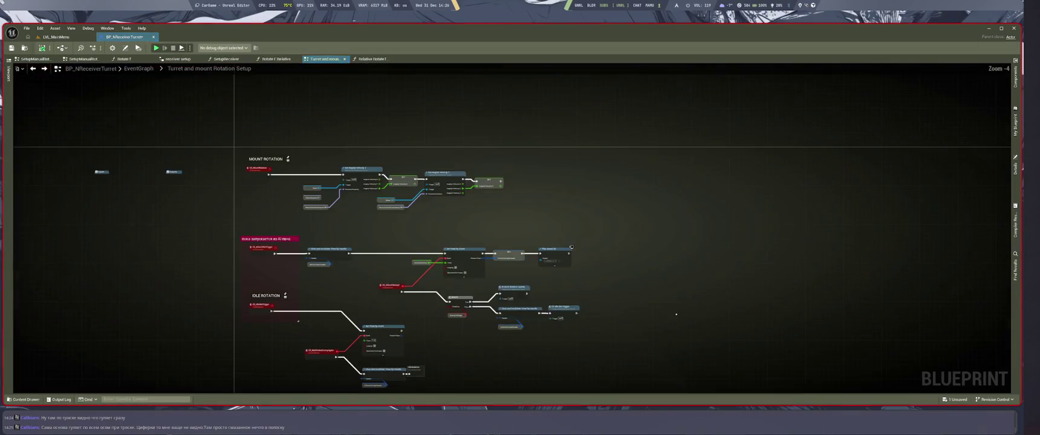
{"action": "key", "text": "alt+Right"}
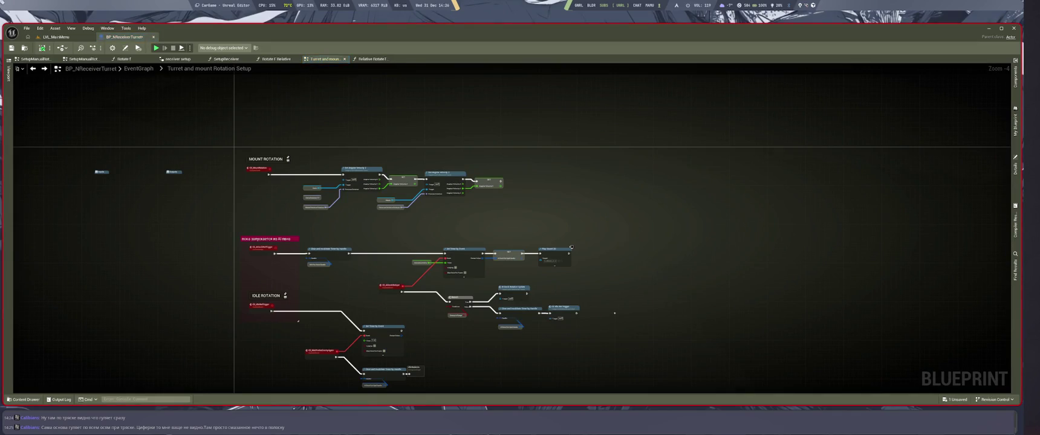
{"action": "key", "text": "alt+Right"}
{"action": "left_click_drag", "start_coordinate": [657, 246], "coordinate": [770, 263]}
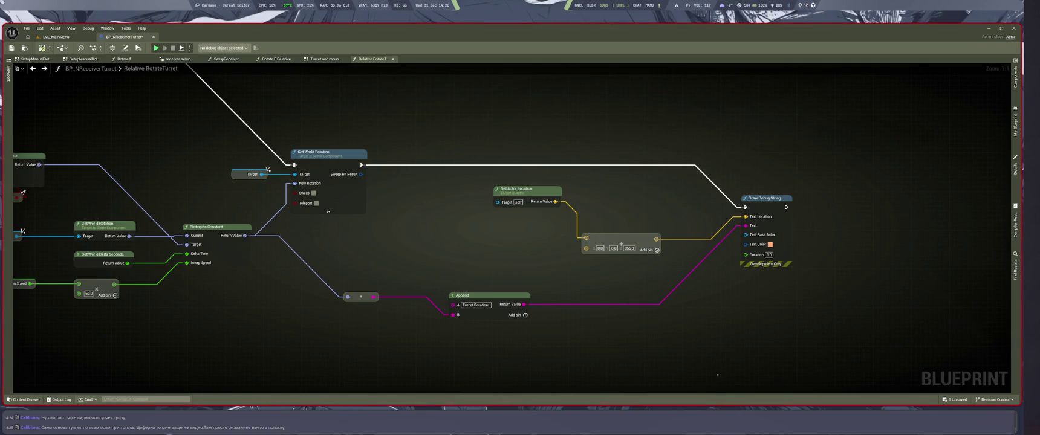
{"action": "scroll", "coordinate": [714, 294], "scroll_direction": "down", "scroll_amount": 3}
{"action": "scroll", "coordinate": [721, 302], "scroll_direction": "up", "scroll_amount": 2}
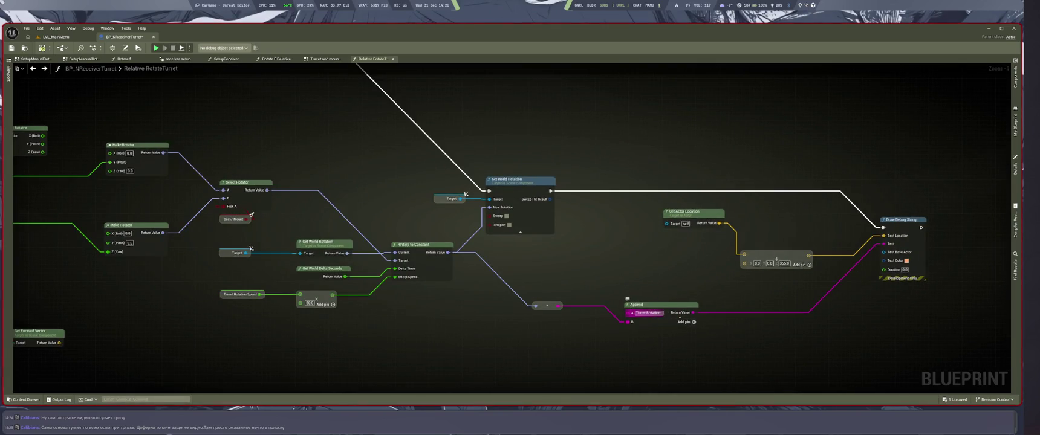
Step: Make the Append A text 'Turret Rotation: ', align the node, and save from LVL_MainMenu
{"action": "type", "text": ":"}
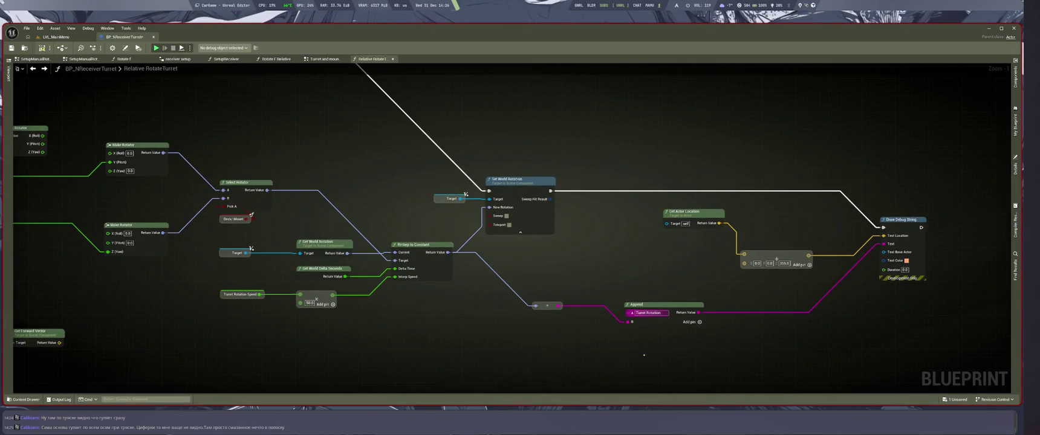
{"action": "left_click_drag", "start_coordinate": [653, 347], "coordinate": [795, 340]}
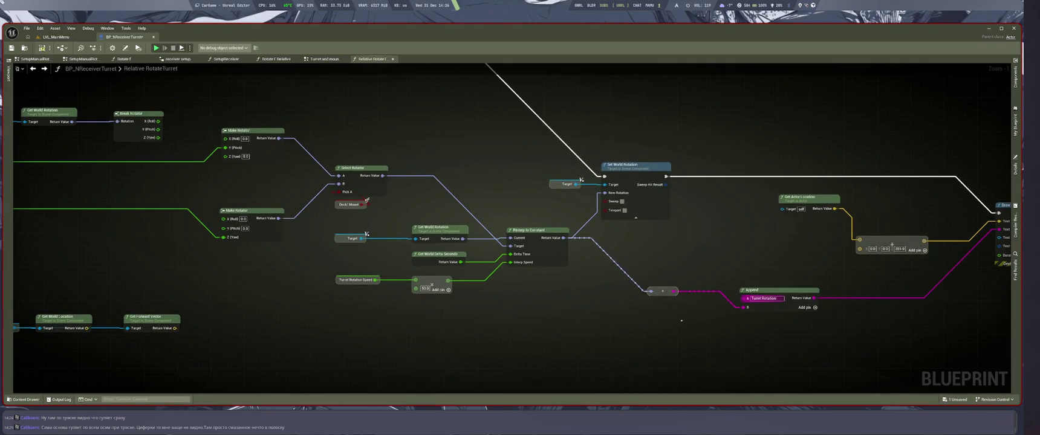
{"action": "key", "text": "q"}
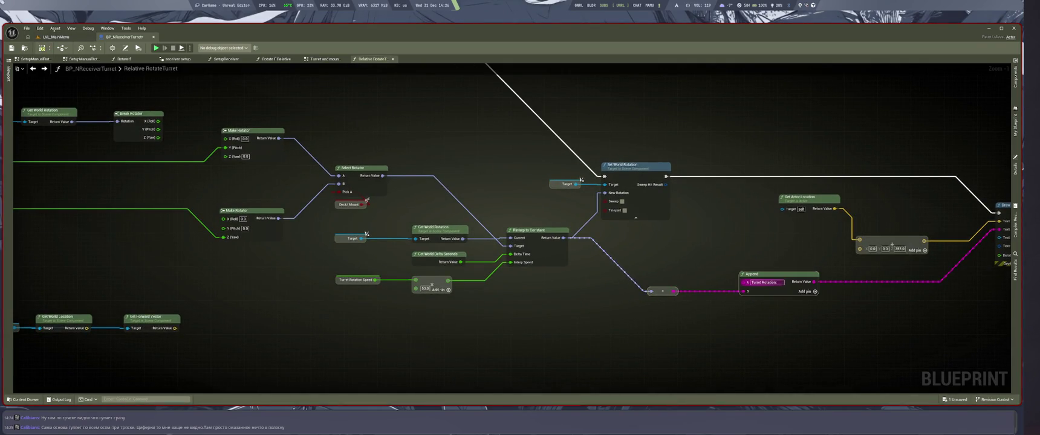
{"action": "left_click", "coordinate": [58, 37]}
{"action": "key", "text": "ctrl+s"}
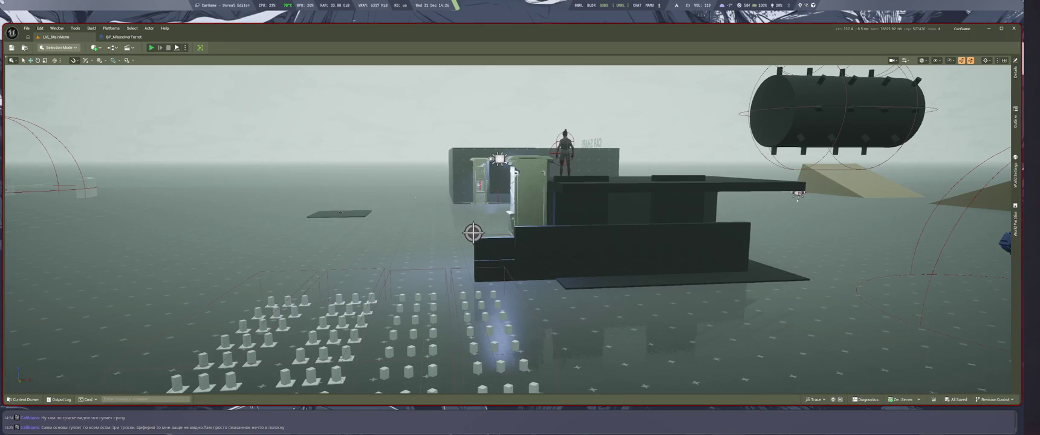
Step: Play the level to view the Turret Rotation readouts over the turret, then switch to the browser
{"action": "key", "text": "alt+p"}
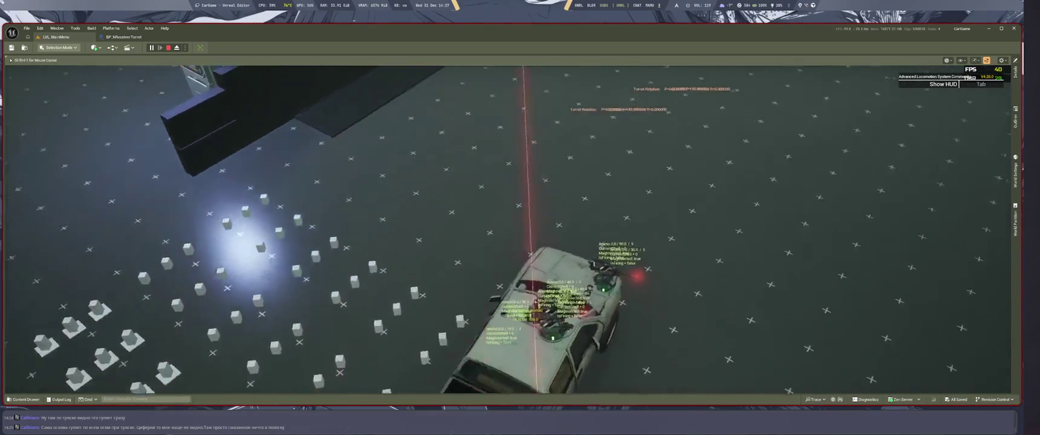
{"action": "key", "text": "super+1"}
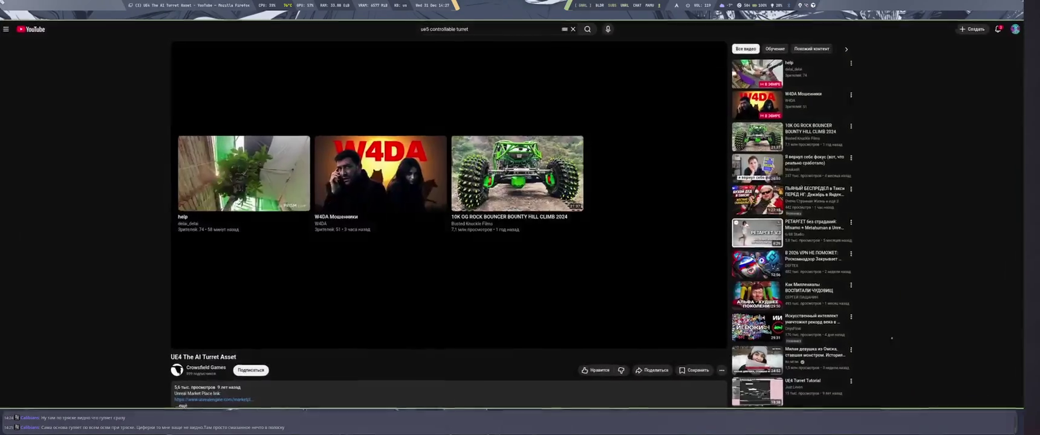
Step: Ask Perplexity in a new thread how to enlarge Print String text shown in the viewport
{"action": "key", "text": "super+f"}
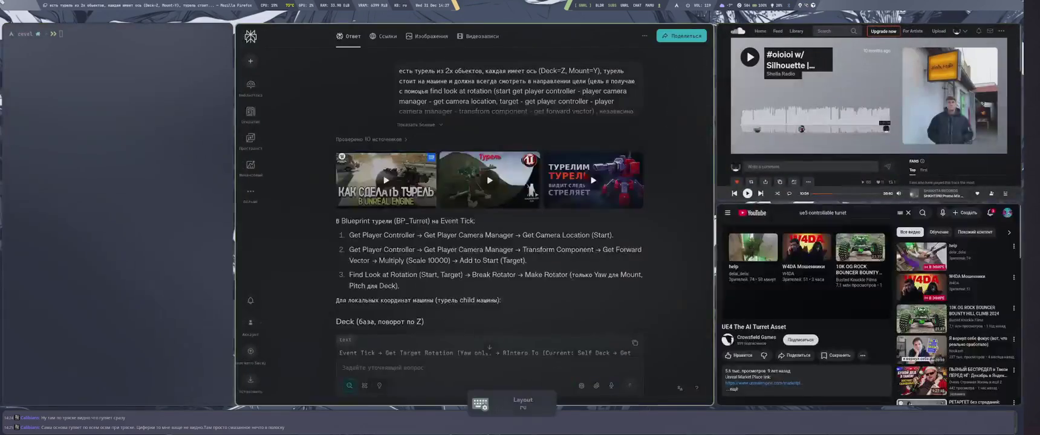
{"action": "key", "text": "ctrl+i"}
{"action": "type", "text": "ка"}
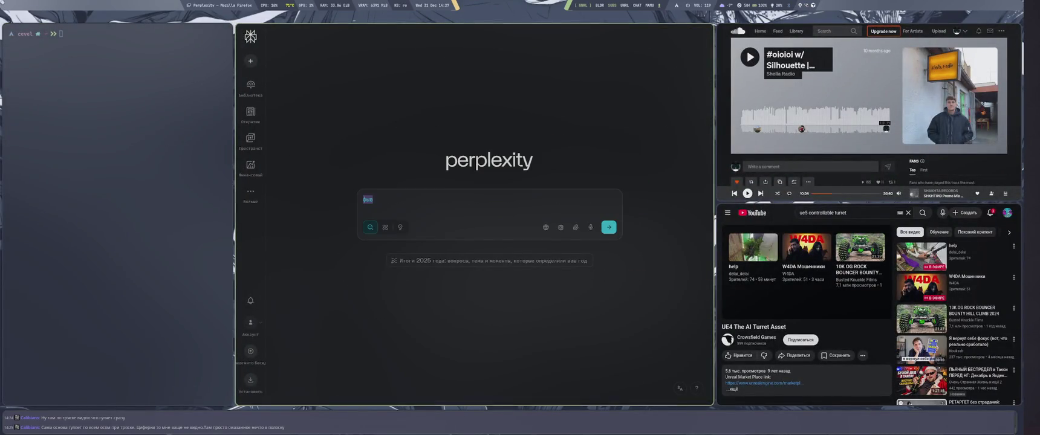
{"action": "type", "text": "к увел"}
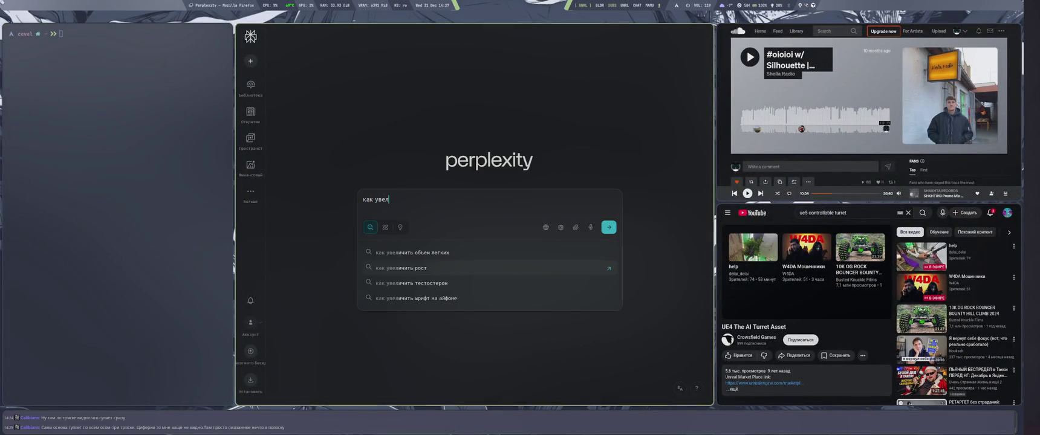
{"action": "type", "text": "ичитьт шрифт"}
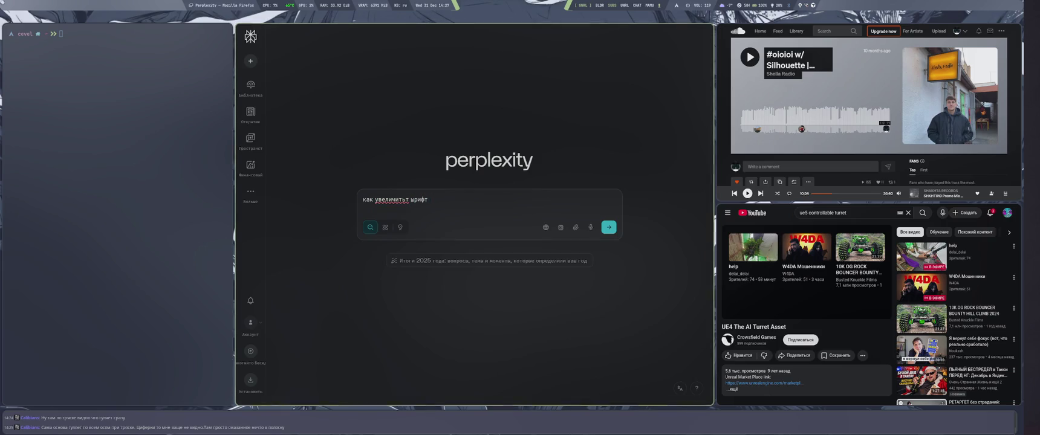
{"action": "type", "text": " отображаемый в"}
{"action": "type", "text": "о вс"}
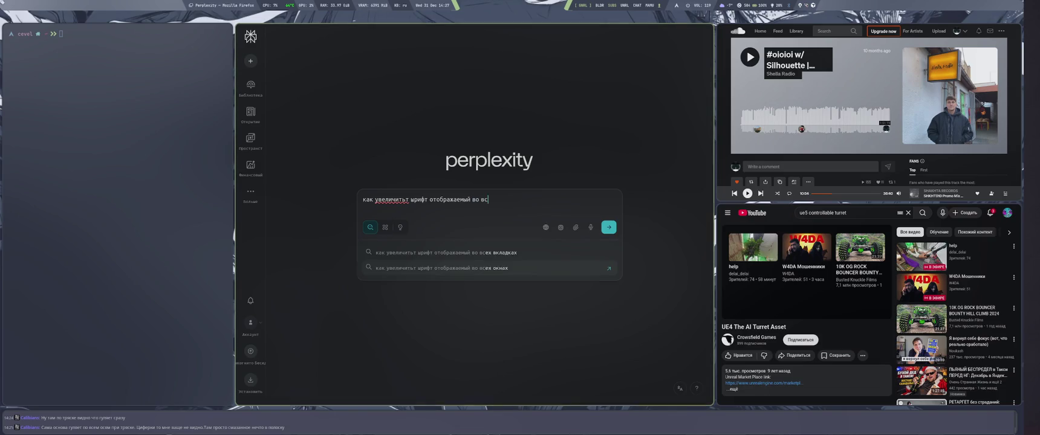
{"action": "type", "text": "ьпорте при"}
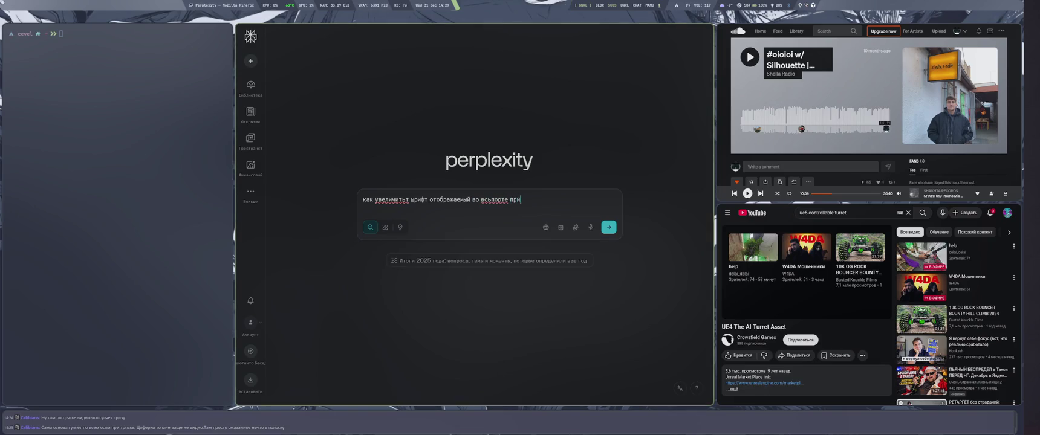
{"action": "type", "text": "нтстрингом"}
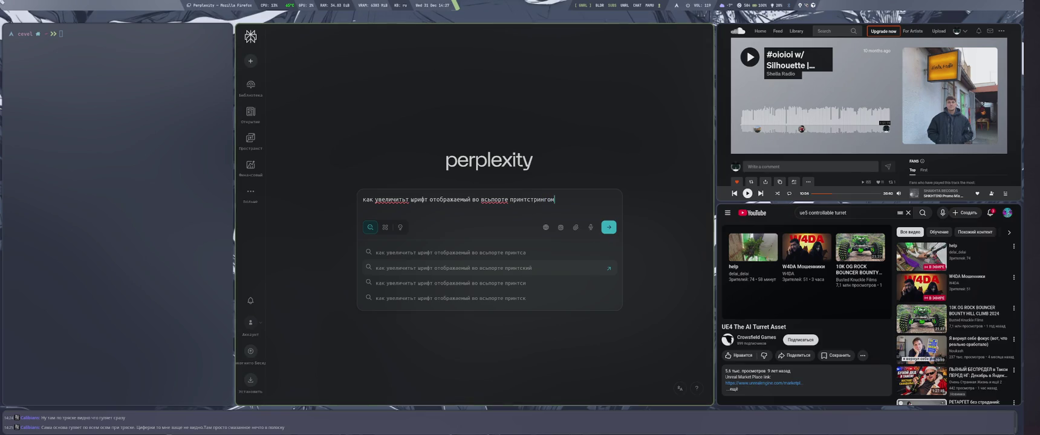
{"action": "key", "text": "Return"}
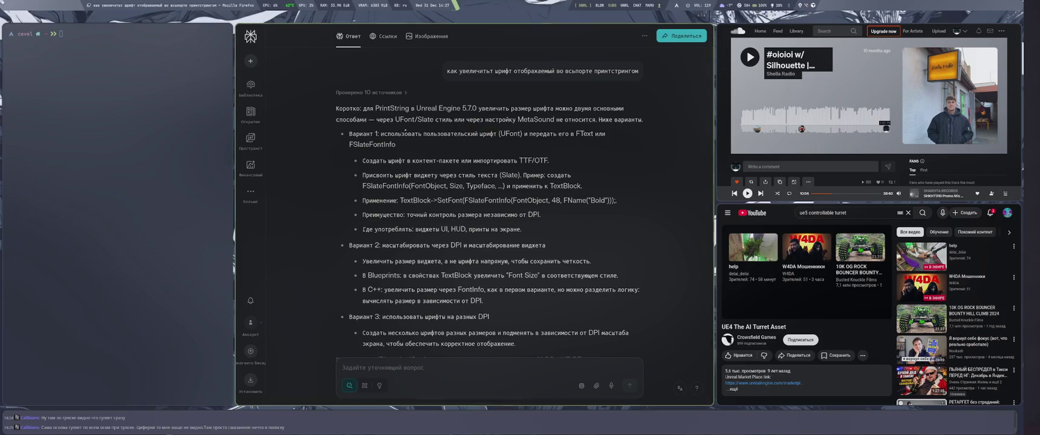
Step: Follow up with 'UFont где' on where UFont assets are, then return to Unreal Editor
{"action": "double_click", "coordinate": [409, 119]}
{"action": "left_click", "coordinate": [351, 156]}
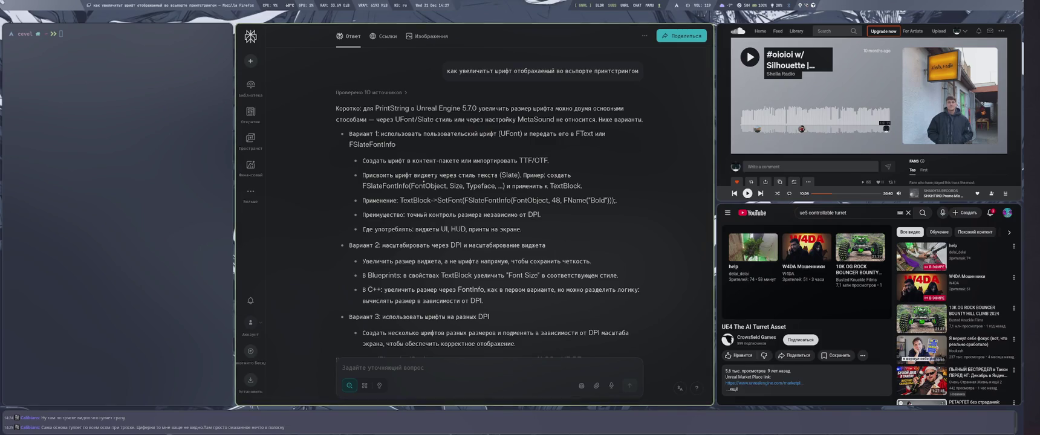
{"action": "scroll", "coordinate": [469, 261], "scroll_direction": "down", "scroll_amount": 5}
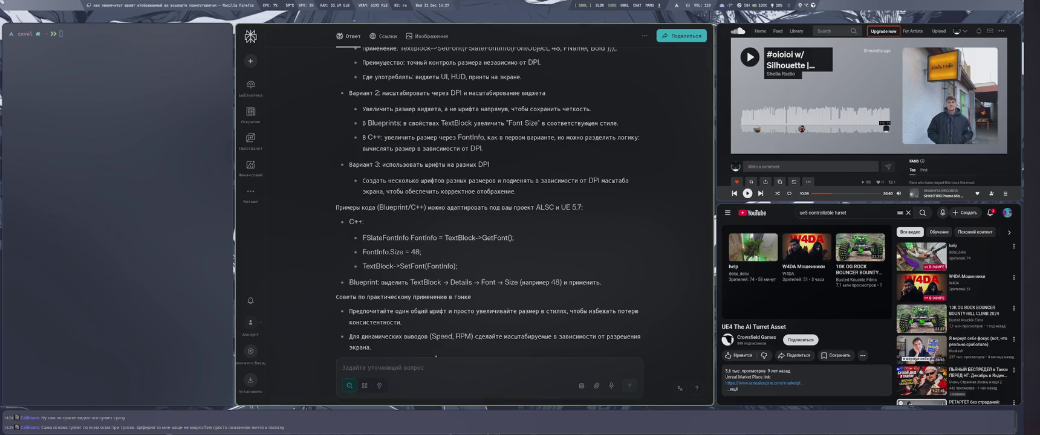
{"action": "type", "text": "UFont где"}
{"action": "key", "text": "Return"}
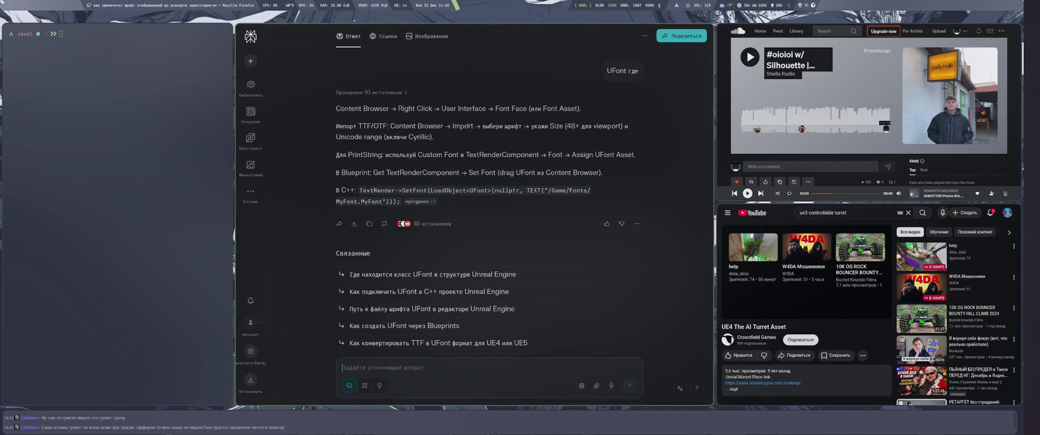
{"action": "key", "text": "super+2"}
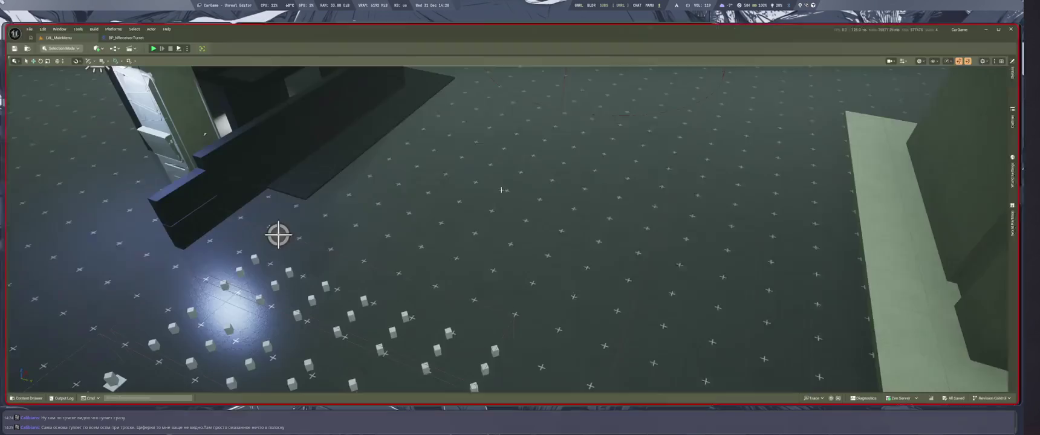
Step: Open Project Settings from the Edit menu
{"action": "key", "text": "alt+f"}
{"action": "key", "text": "Right"}
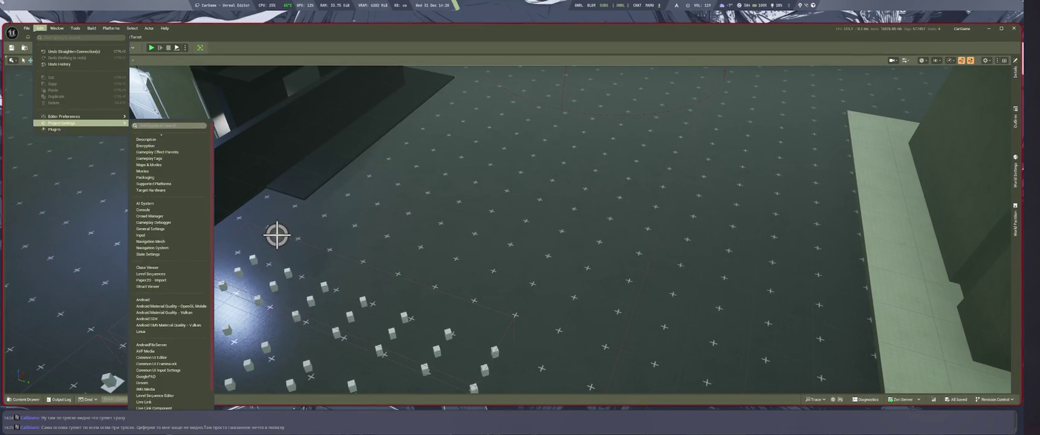
{"action": "left_click", "coordinate": [161, 138]}
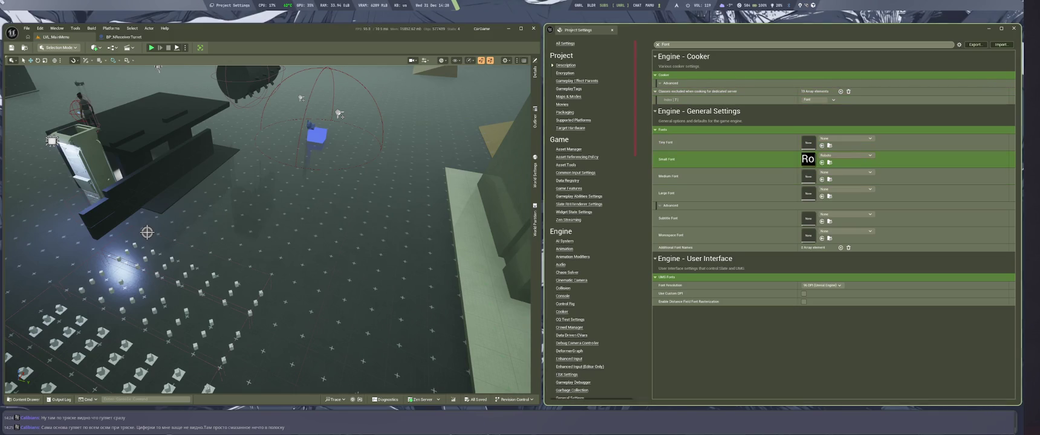
Step: Inspect the Small Font asset in Engine - General Settings, then switch to the Perplexity workspace
{"action": "left_click", "coordinate": [846, 155]}
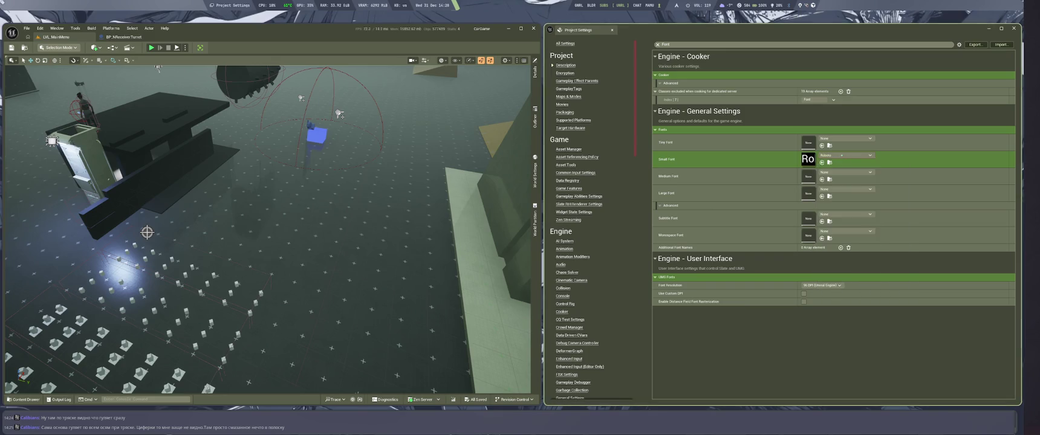
{"action": "key", "text": "Escape"}
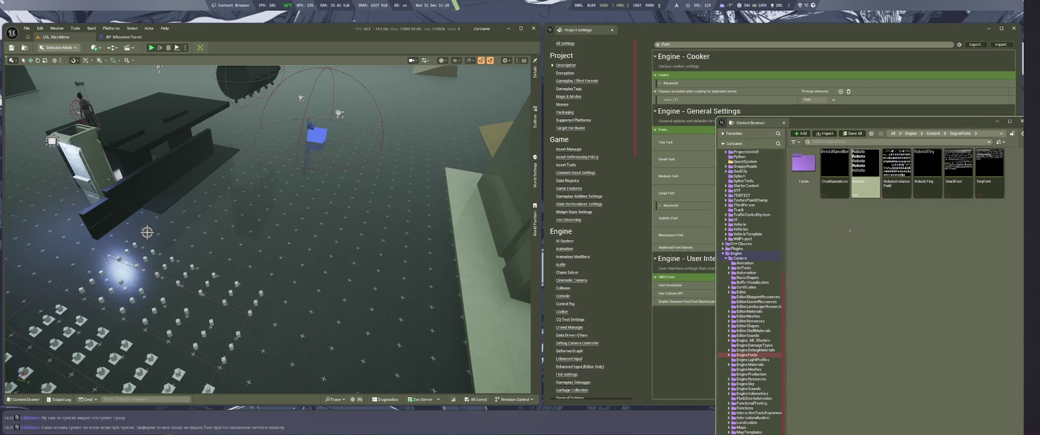
{"action": "left_click", "coordinate": [850, 230]}
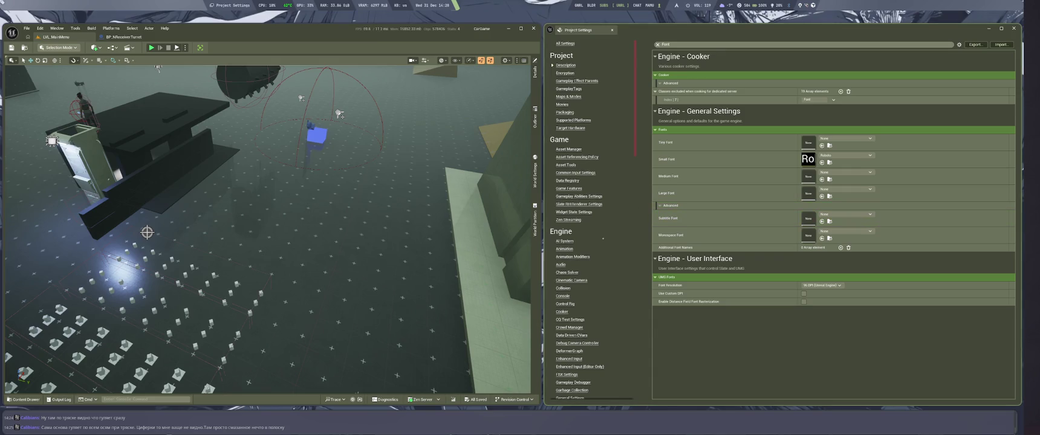
{"action": "key", "text": "super+2"}
{"action": "type", "text": "в н"}
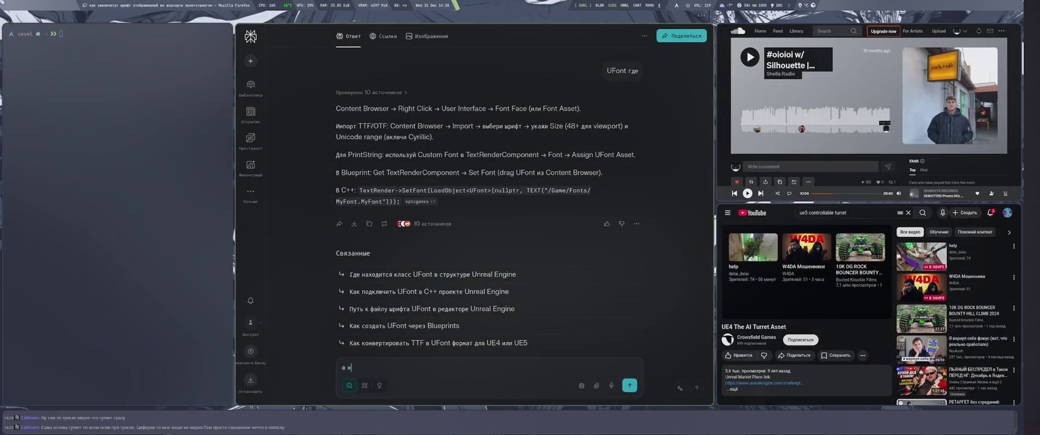
Step: Ask Perplexity where the project font is set in project settings and how to enlarge it
{"action": "type", "text": "стройках пр"}
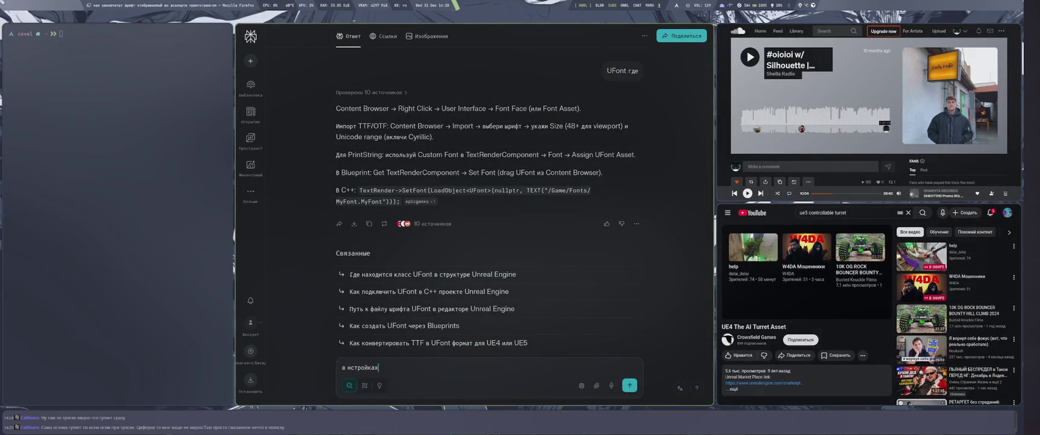
{"action": "type", "text": "ооекта где то"}
{"action": "key", "text": "Return"}
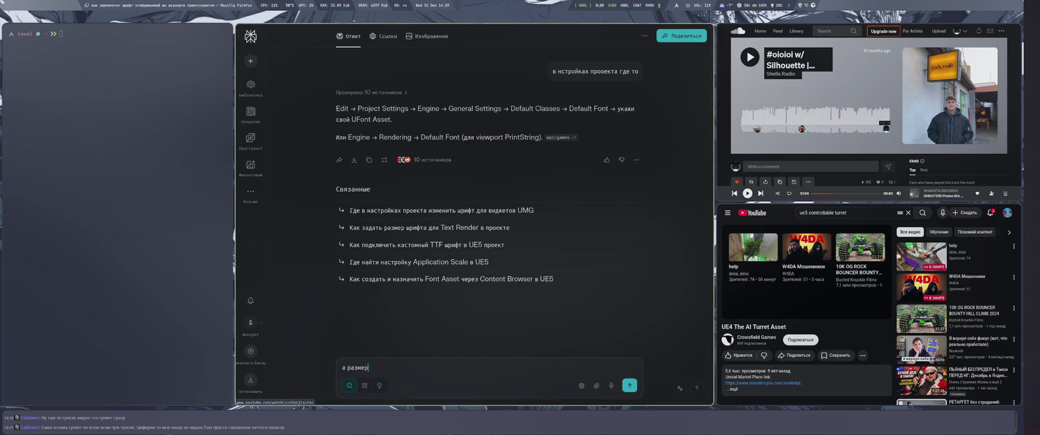
{"action": "key", "text": "Return"}
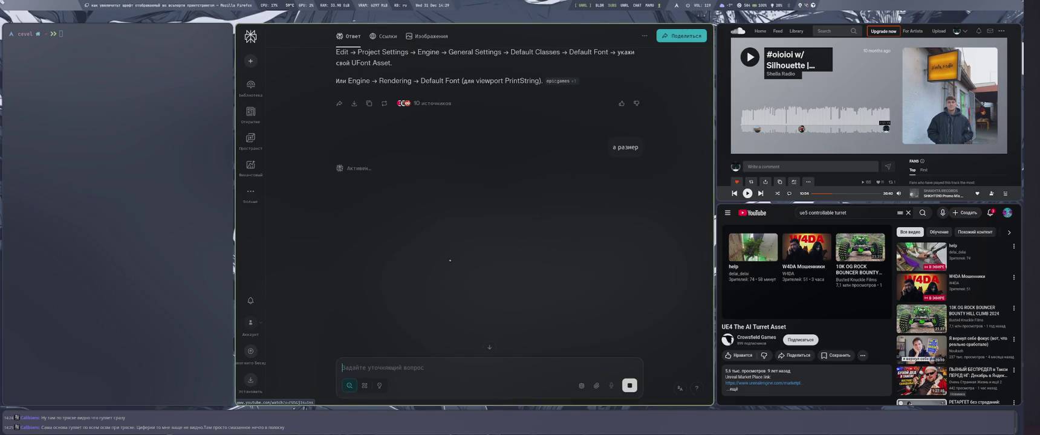
Step: Return to the Unreal Editor workspace after briefly revisiting the browser
{"action": "key", "text": "super+4"}
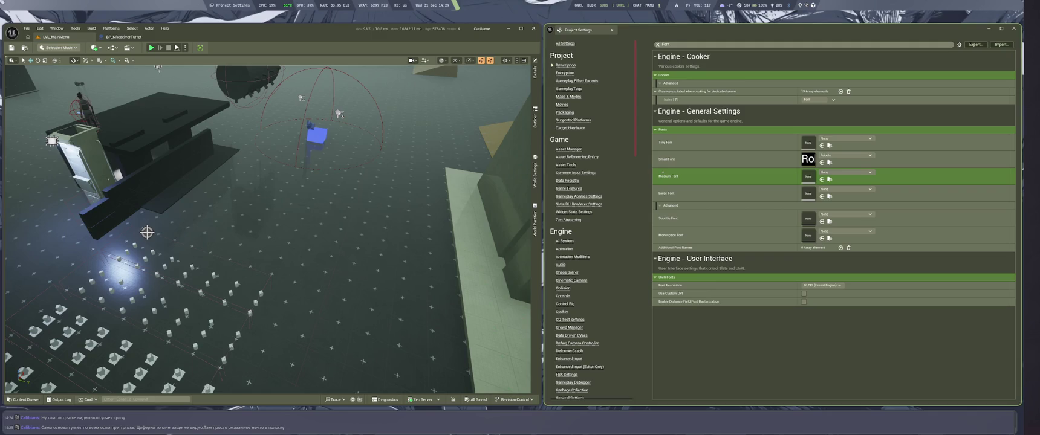
{"action": "key", "text": "super+1"}
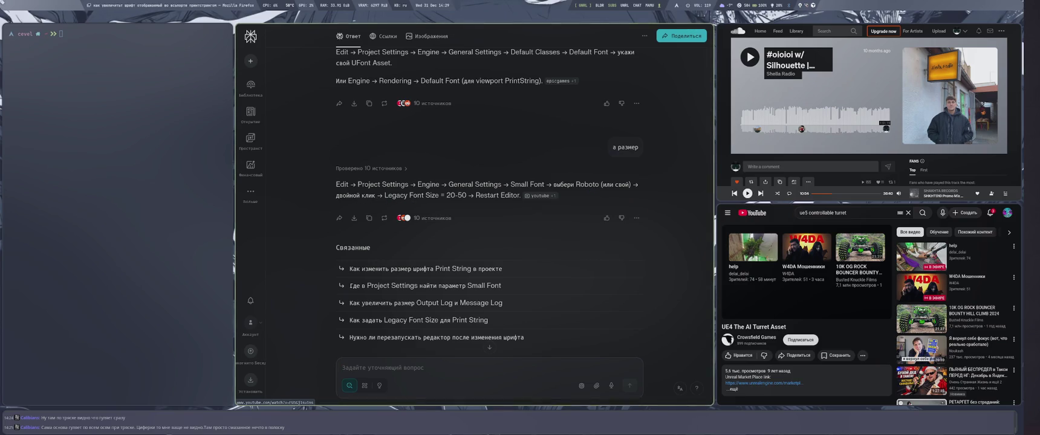
{"action": "key", "text": "super+4"}
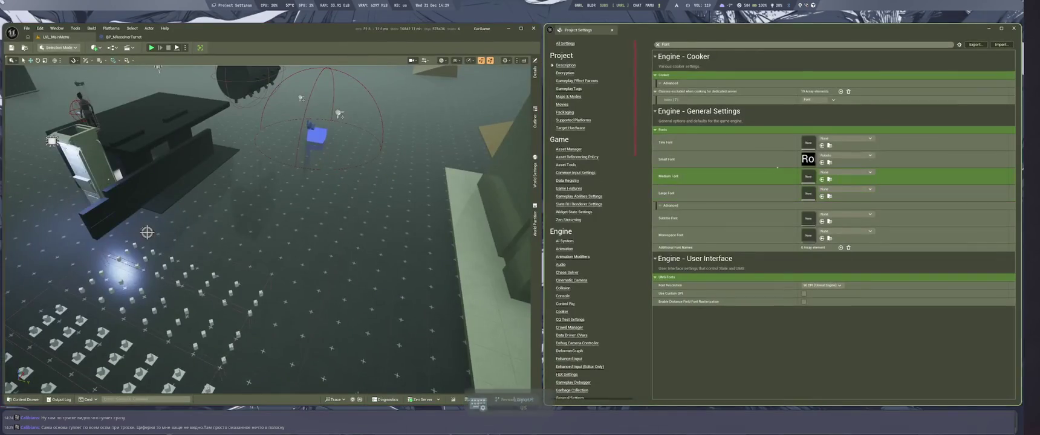
Step: Open the Roboto font asset, change Legacy Font Size to 16, save and close it
{"action": "double_click", "coordinate": [808, 159]}
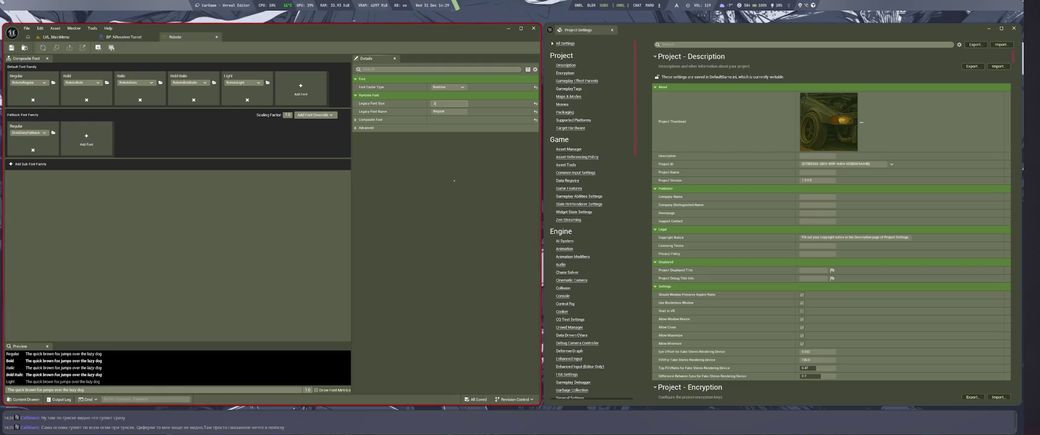
{"action": "type", "text": "5"}
{"action": "key", "text": "Return"}
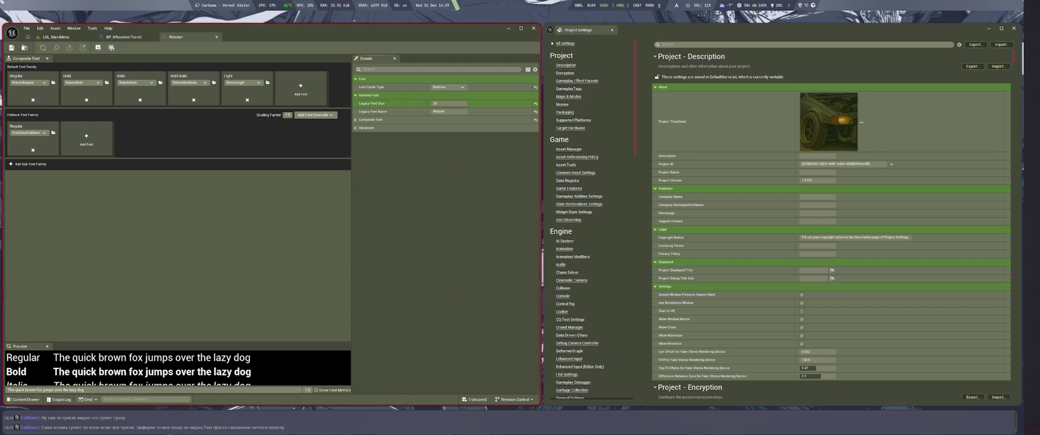
{"action": "type", "text": "6"}
{"action": "key", "text": "Return"}
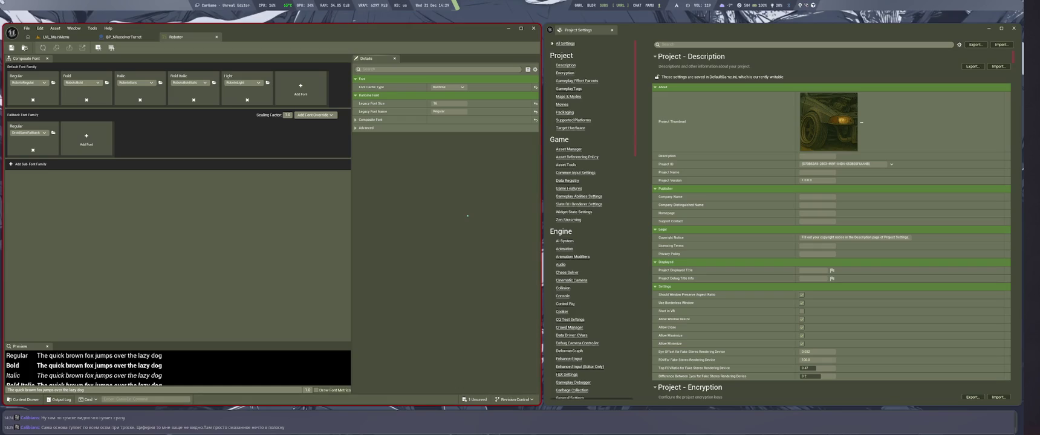
{"action": "key", "text": "ctrl+s"}
{"action": "key", "text": "ctrl+w"}
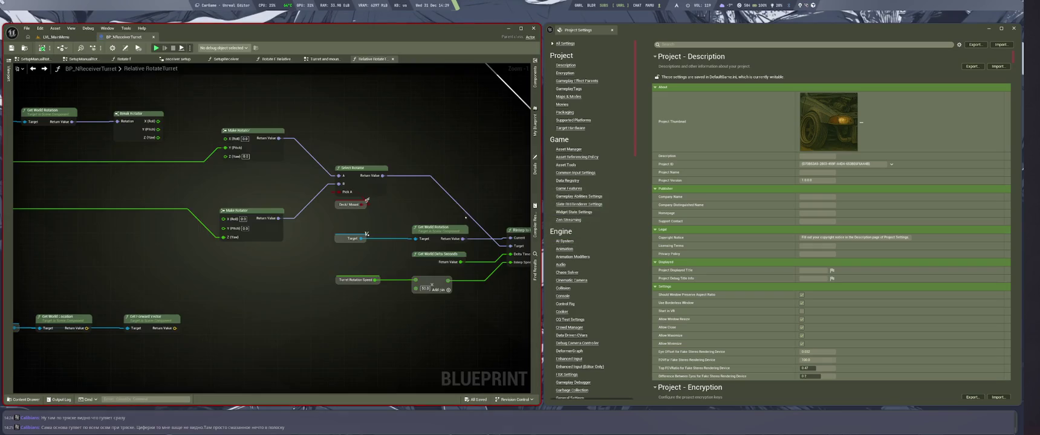
{"action": "left_click", "coordinate": [56, 36]}
{"action": "left_click", "coordinate": [630, 217]}
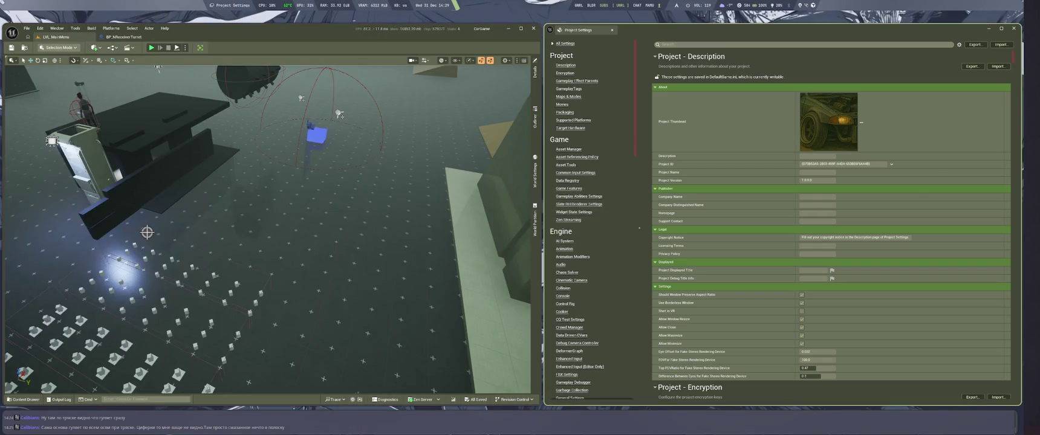
Step: Play-test the level twice with the editor maximized, then reopen the Relative RotateTurret graph
{"action": "key", "text": "super+Left"}
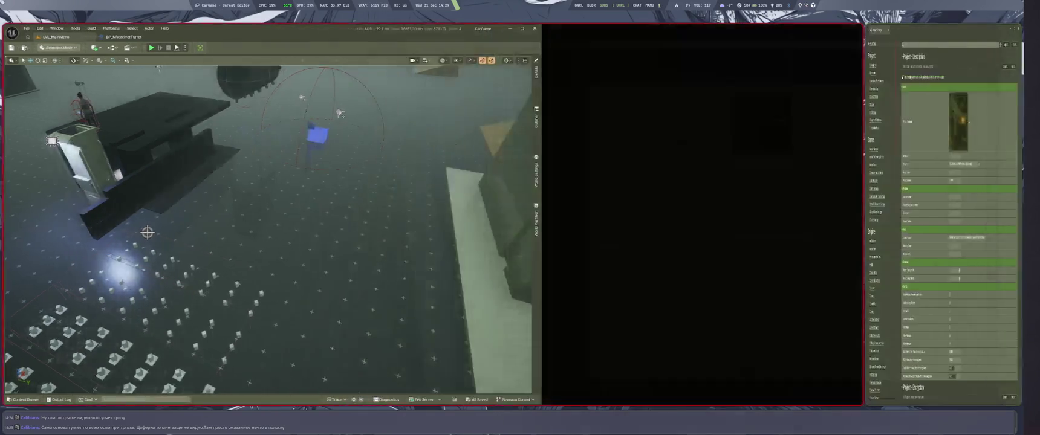
{"action": "key", "text": "alt+p"}
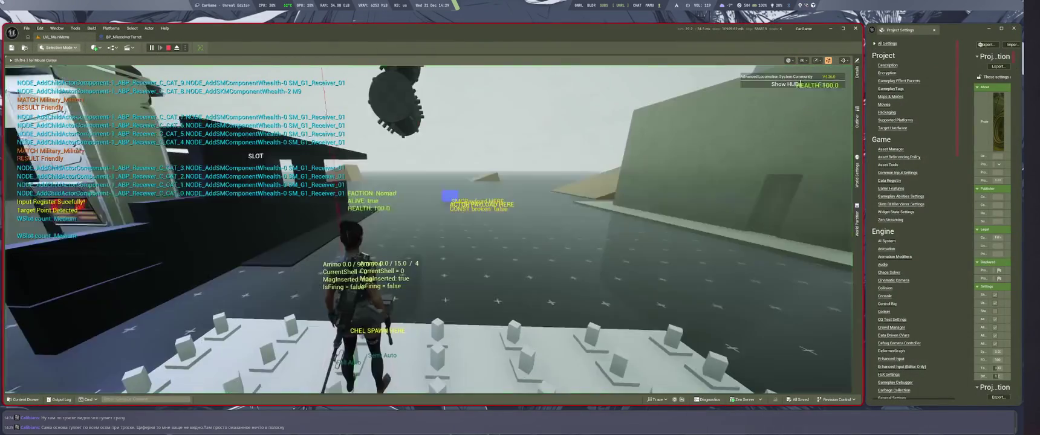
{"action": "key", "text": "Escape"}
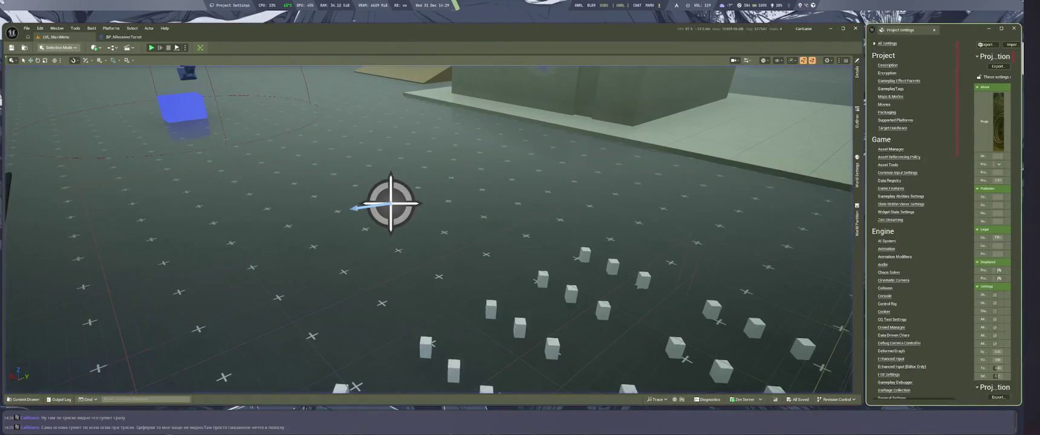
{"action": "key", "text": "super+Up"}
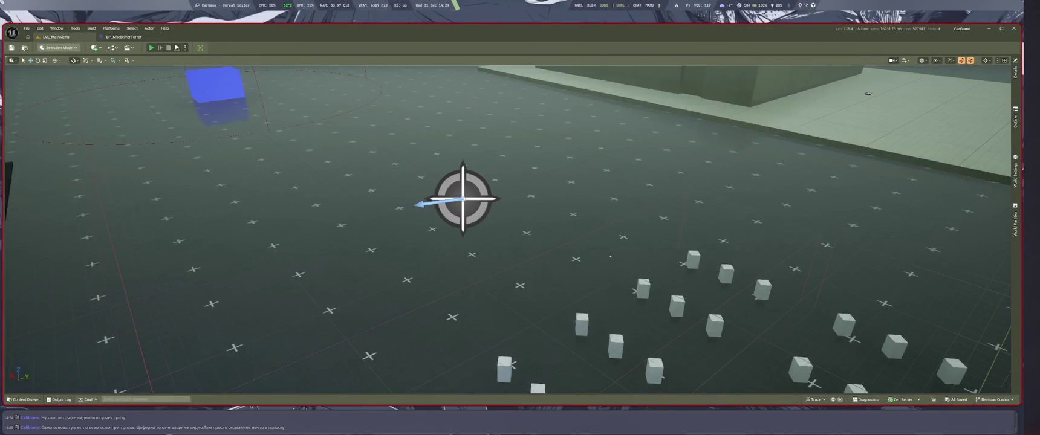
{"action": "key", "text": "alt+p"}
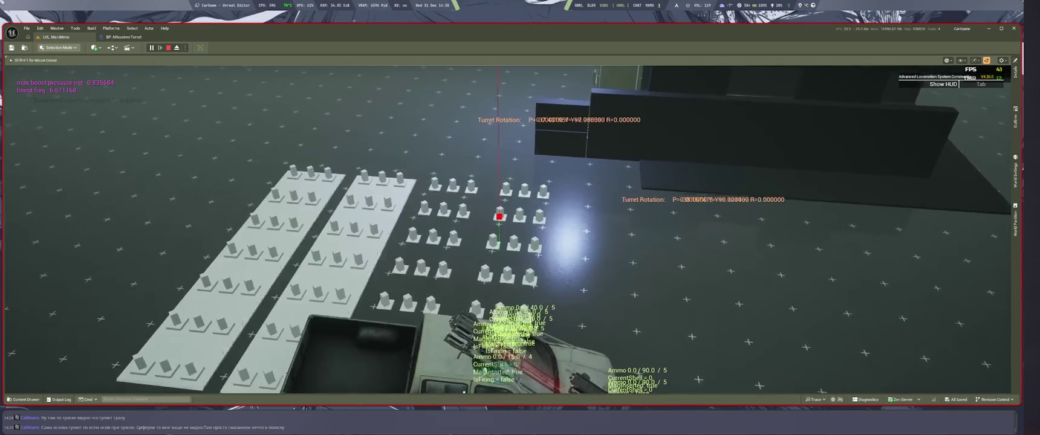
{"action": "key", "text": "Escape"}
{"action": "left_click", "coordinate": [124, 36]}
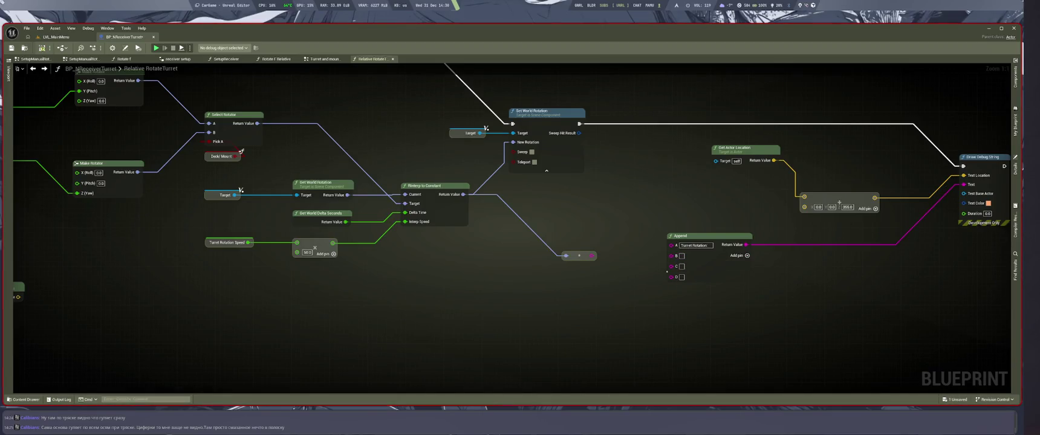
Step: Add a Break Rotator on the RInterp to Constant return value
{"action": "left_click_drag", "start_coordinate": [463, 195], "coordinate": [485, 284]}
{"action": "type", "text": "re"}
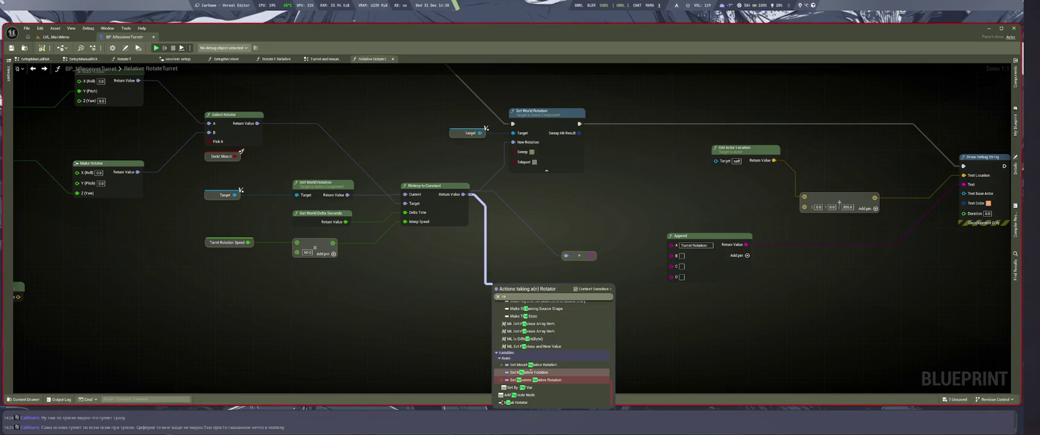
{"action": "type", "text": "break"}
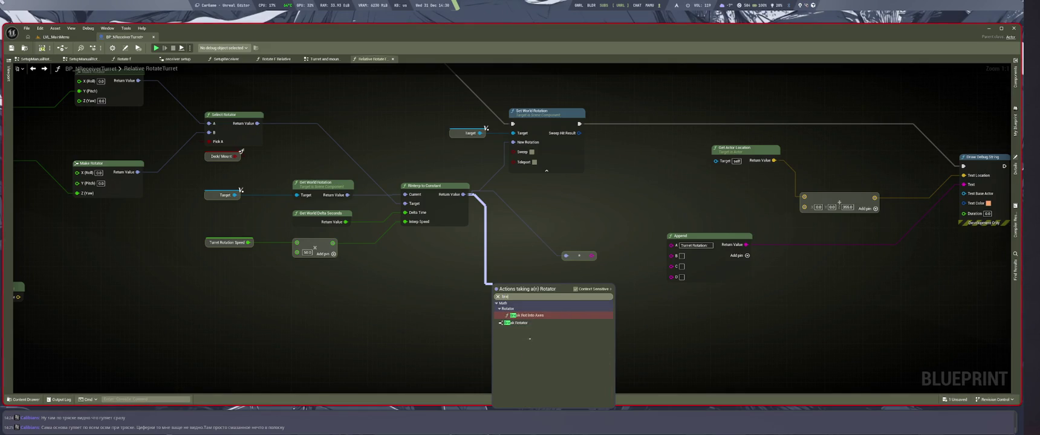
{"action": "left_click", "coordinate": [534, 314]}
{"action": "left_click_drag", "start_coordinate": [514, 288], "coordinate": [540, 243]}
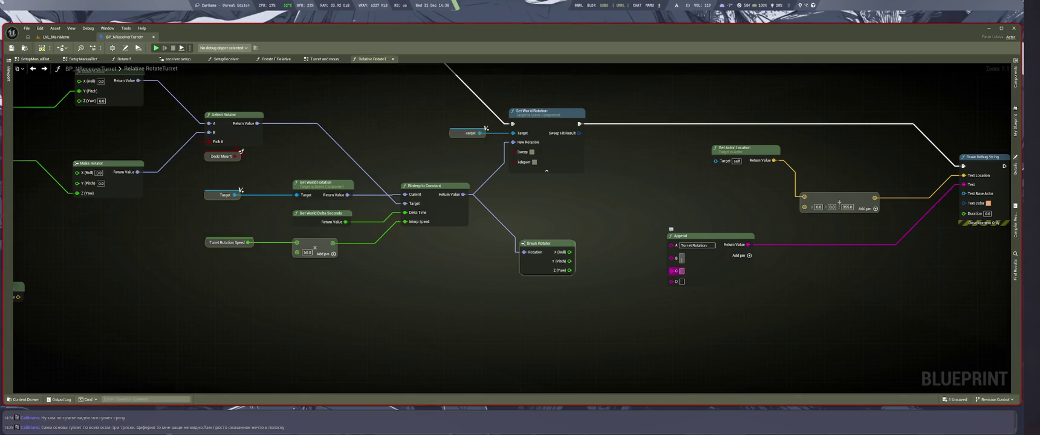
Step: Add two Append pins, wire roll, pitch and yaw into pins C, E, G, and play-test
{"action": "left_click", "coordinate": [749, 255]}
{"action": "left_click", "coordinate": [750, 255]}
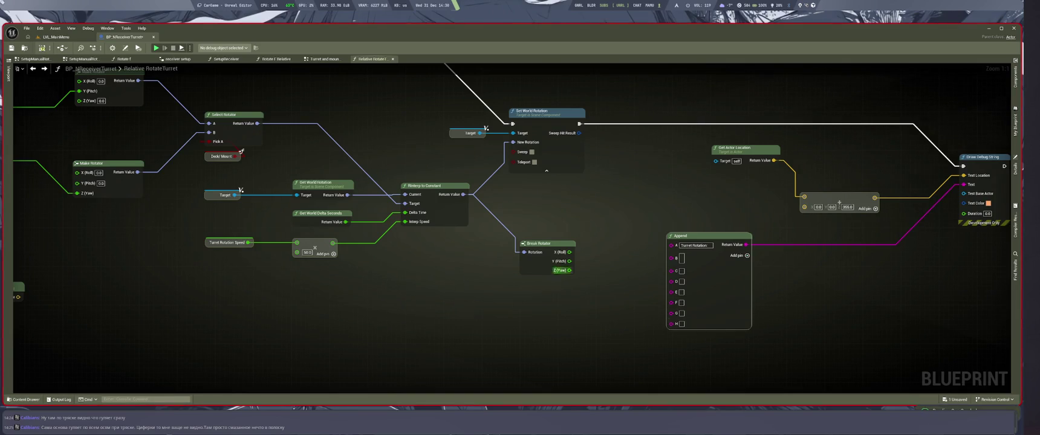
{"action": "left_click_drag", "start_coordinate": [569, 252], "coordinate": [671, 271]}
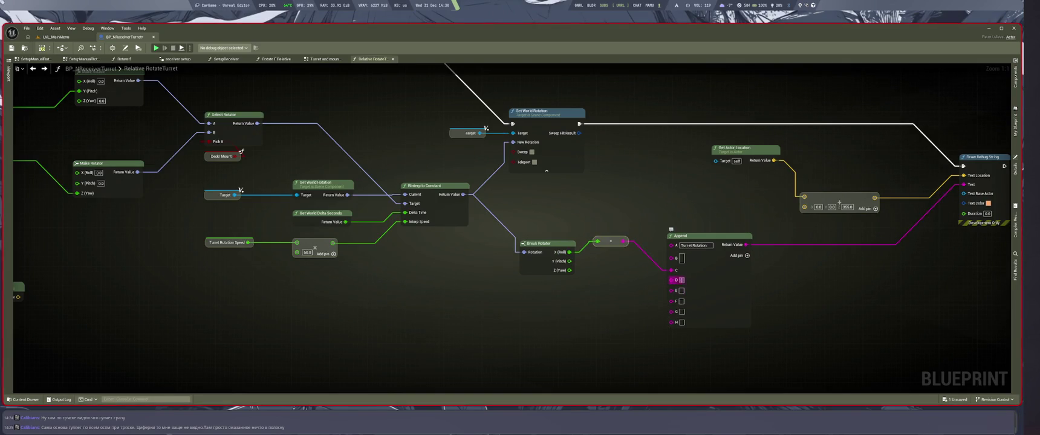
{"action": "left_click_drag", "start_coordinate": [569, 261], "coordinate": [672, 295]}
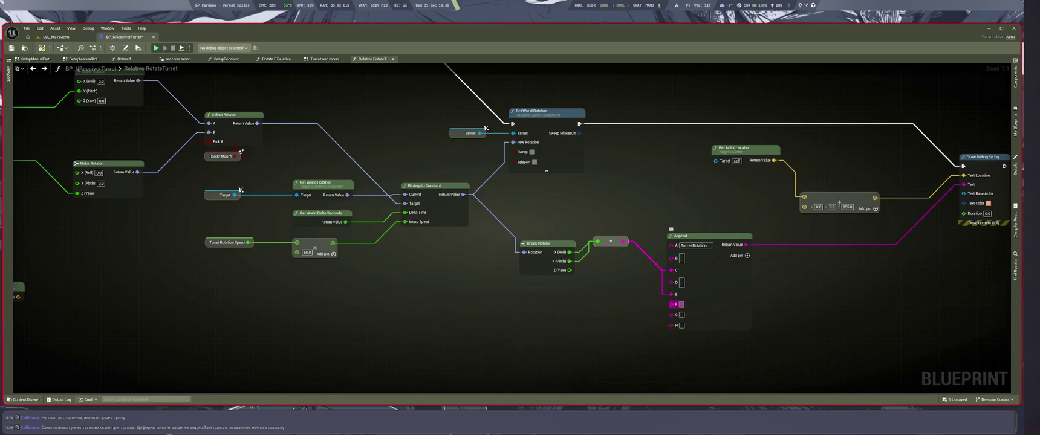
{"action": "mouse_move", "coordinate": [569, 270]}
{"action": "left_mouse_down"}
{"action": "mouse_move", "coordinate": [638, 338]}
{"action": "mouse_move", "coordinate": [672, 318]}
{"action": "left_mouse_up"}
{"action": "key", "text": "alt+p"}
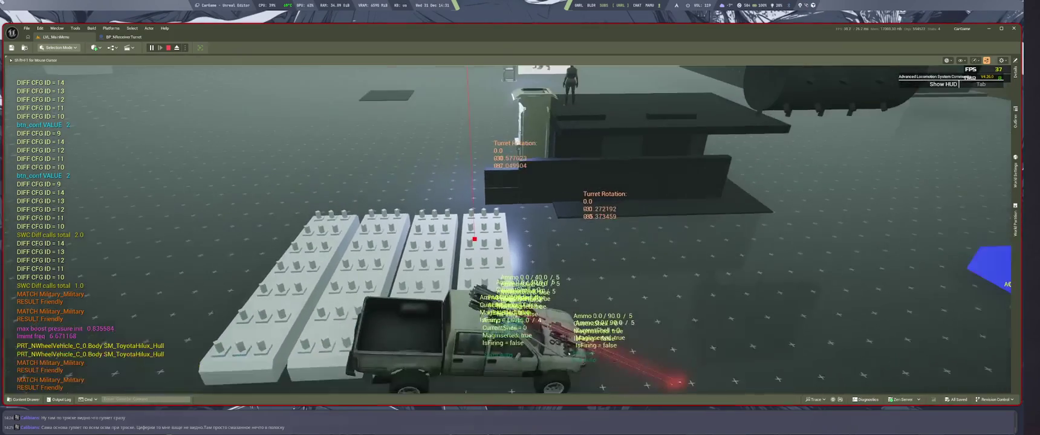
Step: Stop the play session and cycle through the turret blueprint's graphs to the EventGraph
{"action": "key", "text": "Escape"}
{"action": "key", "text": "ctrl+Tab"}
{"action": "key", "text": "ctrl+Tab"}
{"action": "key", "text": "ctrl+Tab"}
{"action": "key", "text": "ctrl+Tab"}
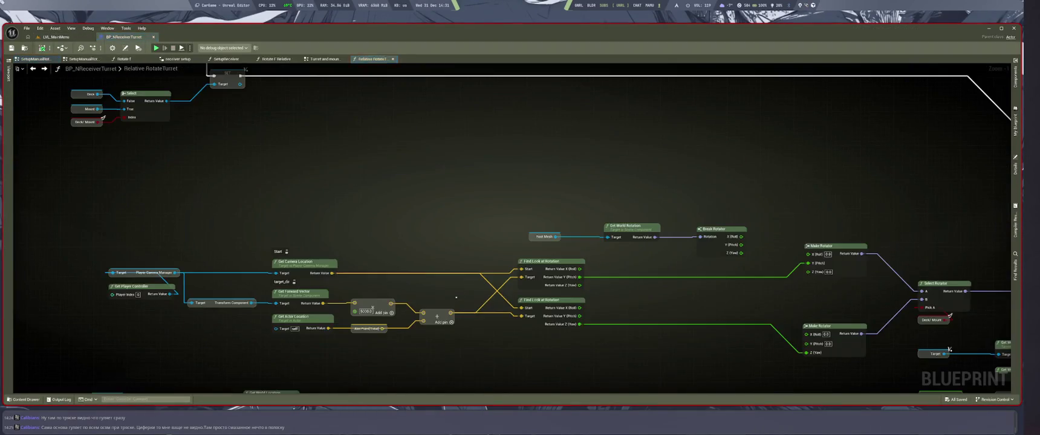
{"action": "key", "text": "ctrl+Tab"}
{"action": "key", "text": "ctrl+Tab"}
{"action": "key", "text": "ctrl+Tab"}
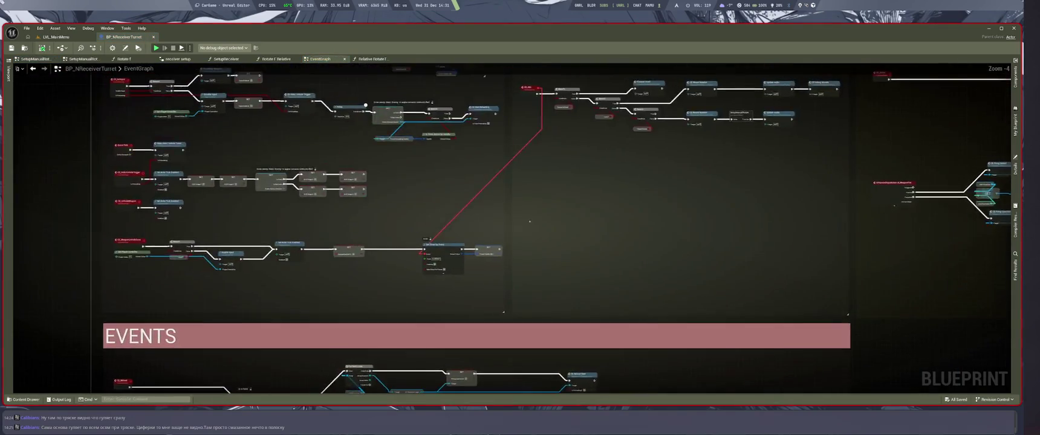
{"action": "left_click", "coordinate": [53, 36]}
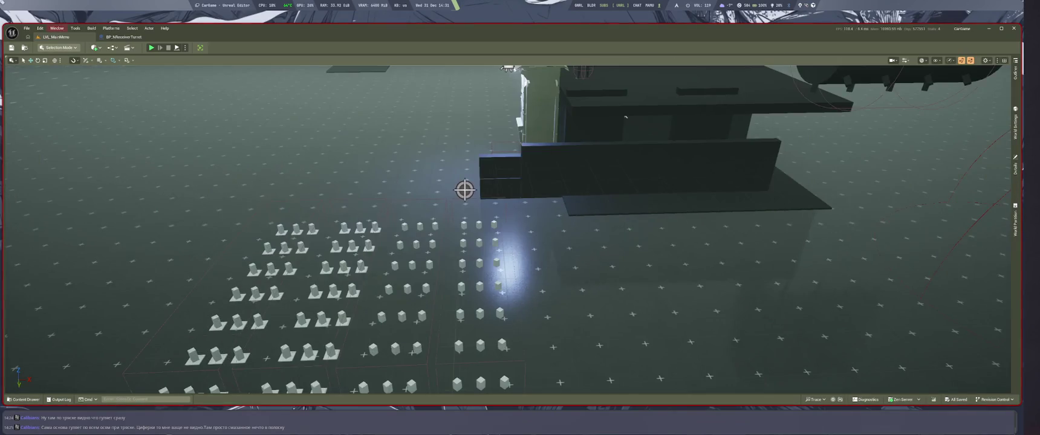
{"action": "left_click", "coordinate": [40, 28]}
{"action": "mouse_move", "coordinate": [84, 116]}
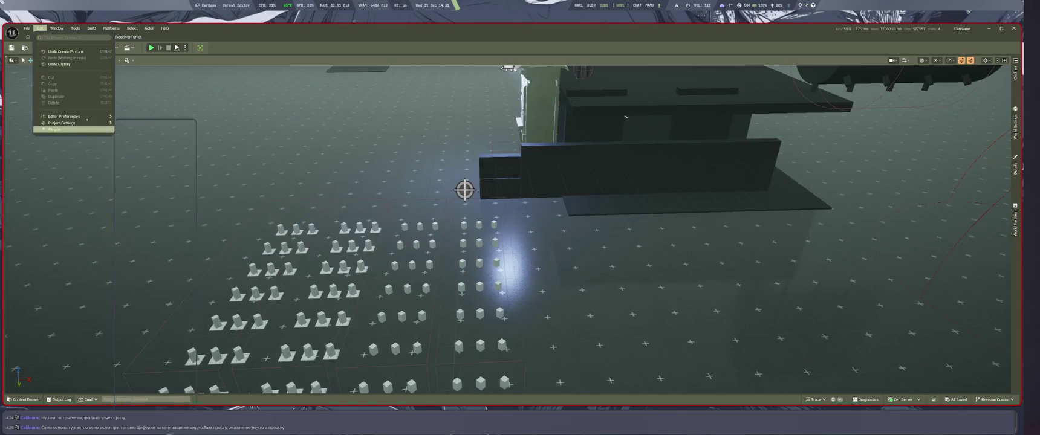
{"action": "key", "text": "Escape"}
{"action": "key", "text": "ctrl+Tab"}
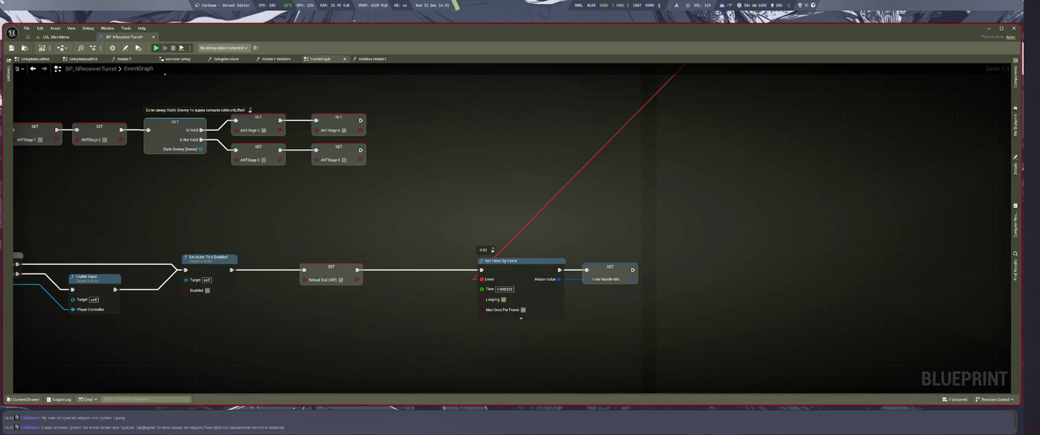
Step: Play-test from the level viewport, watching the Turret Rotation readout near the turret, then stop
{"action": "left_click", "coordinate": [54, 37]}
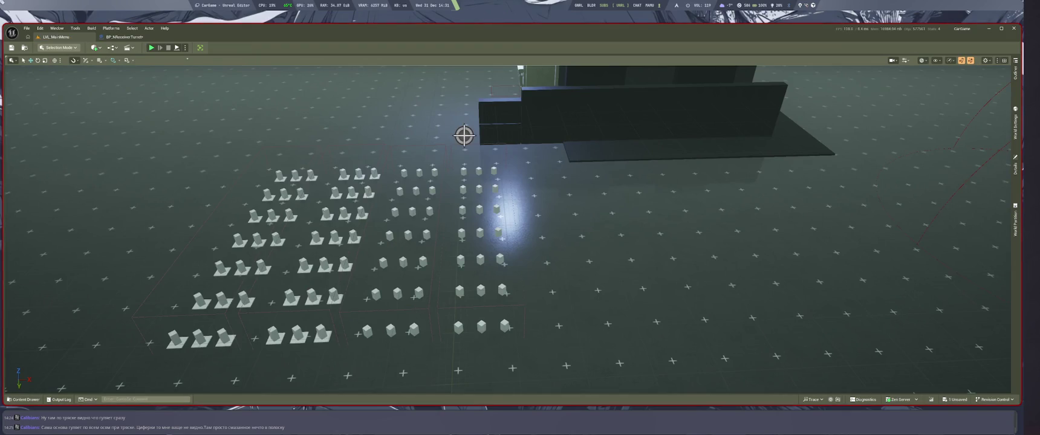
{"action": "key", "text": "alt+p"}
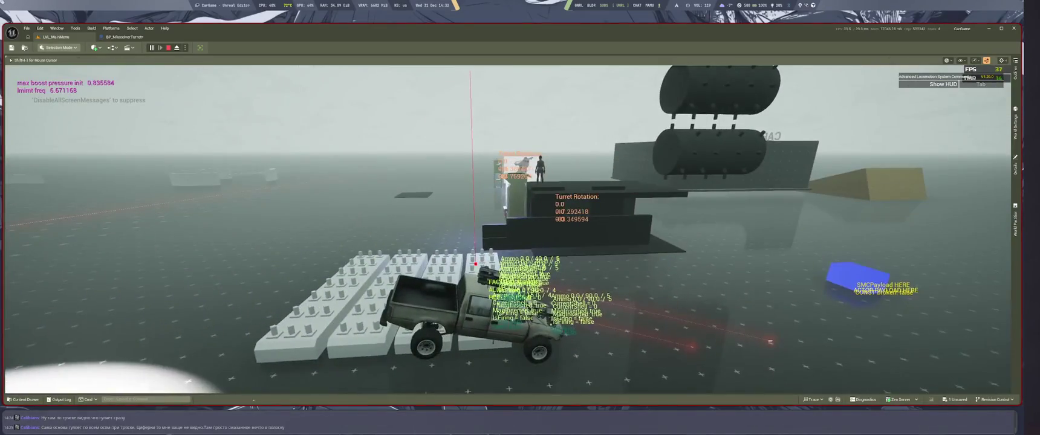
{"action": "key", "text": "Escape"}
{"action": "scroll", "coordinate": [535, 275], "scroll_direction": "down", "scroll_amount": 1}
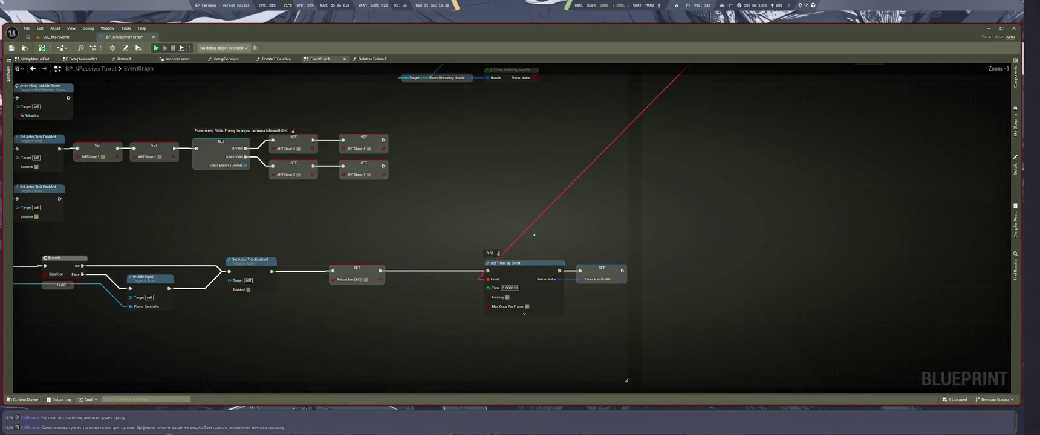
Step: Survey the Relative RotateTurret graph's rotation, camera and location node network
{"action": "left_click", "coordinate": [372, 59]}
{"action": "scroll", "coordinate": [141, 155], "scroll_direction": "down", "scroll_amount": 6}
{"action": "scroll", "coordinate": [168, 351], "scroll_direction": "up", "scroll_amount": 6}
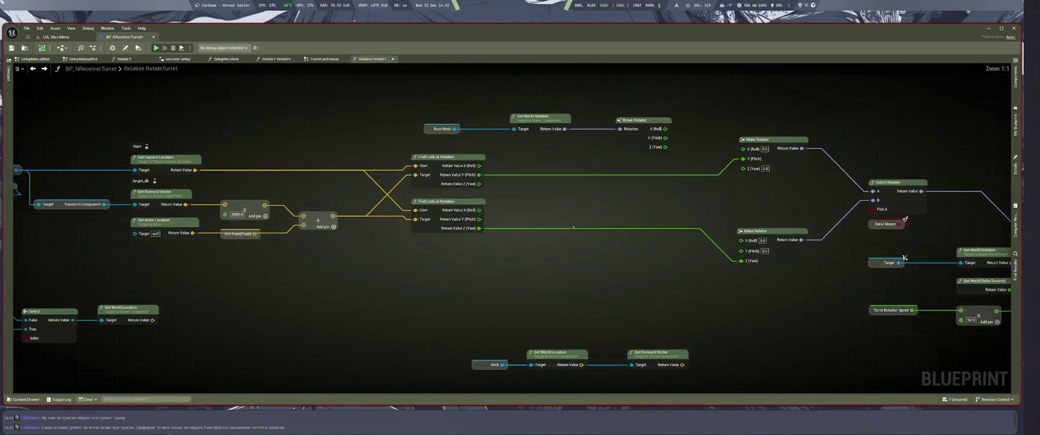
{"action": "scroll", "coordinate": [630, 257], "scroll_direction": "down", "scroll_amount": 1}
{"action": "scroll", "coordinate": [593, 248], "scroll_direction": "right", "scroll_amount": 5}
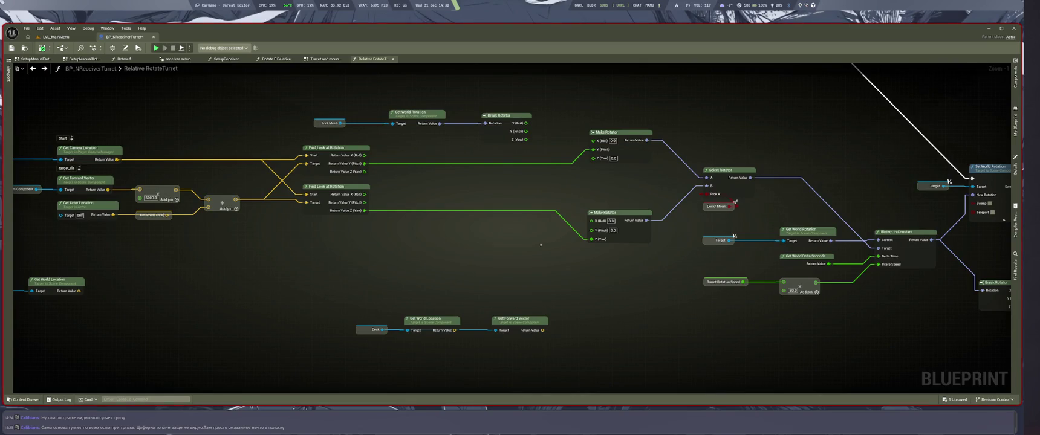
{"action": "scroll", "coordinate": [583, 244], "scroll_direction": "up", "scroll_amount": 1}
{"action": "mouse_move", "coordinate": [544, 272]}
{"action": "left_mouse_down"}
{"action": "mouse_move", "coordinate": [423, 280]}
{"action": "mouse_move", "coordinate": [416, 265]}
{"action": "mouse_move", "coordinate": [692, 309]}
{"action": "mouse_move", "coordinate": [647, 310]}
{"action": "mouse_move", "coordinate": [539, 283]}
{"action": "left_mouse_up"}
{"action": "scroll", "coordinate": [645, 311], "scroll_direction": "down", "scroll_amount": 2}
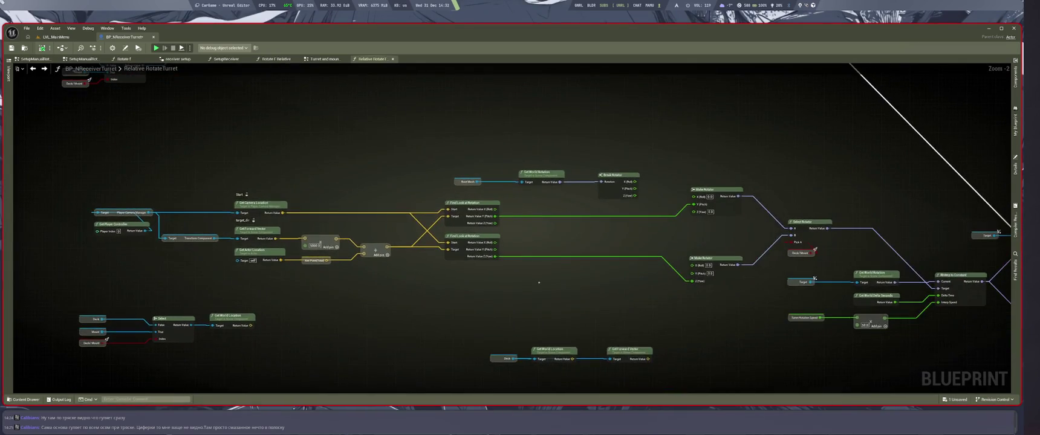
{"action": "scroll", "coordinate": [539, 282], "scroll_direction": "down", "scroll_amount": 2}
{"action": "mouse_move", "coordinate": [441, 241]}
{"action": "left_mouse_down"}
{"action": "mouse_move", "coordinate": [326, 230]}
{"action": "mouse_move", "coordinate": [589, 301]}
{"action": "left_mouse_up"}
{"action": "scroll", "coordinate": [577, 301], "scroll_direction": "up", "scroll_amount": 3}
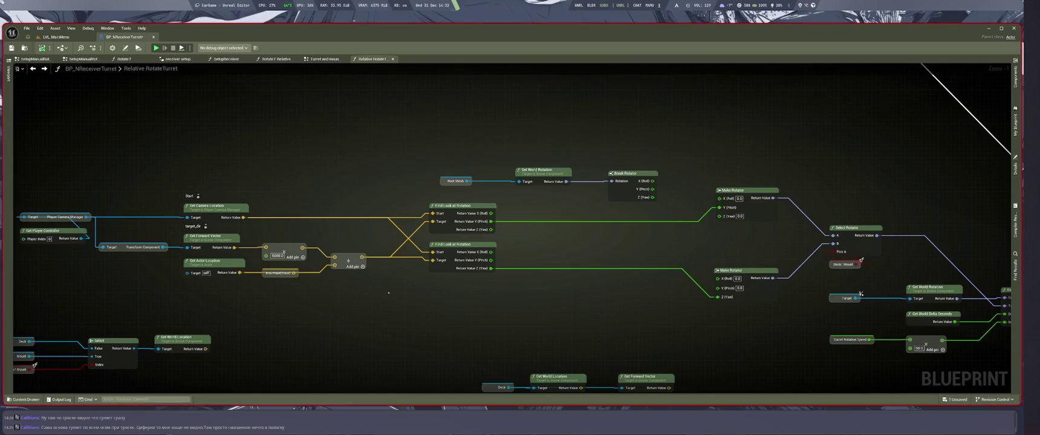
{"action": "left_click_drag", "start_coordinate": [401, 295], "coordinate": [557, 298]}
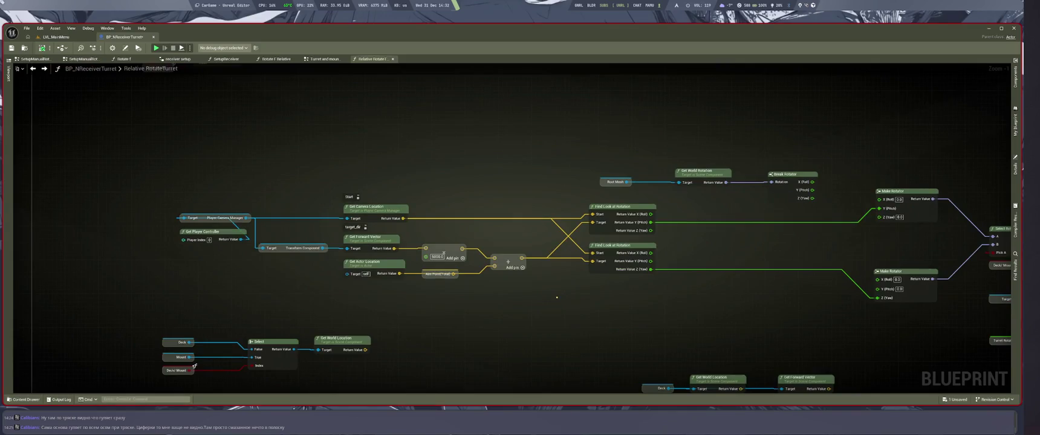
{"action": "scroll", "coordinate": [557, 298], "scroll_direction": "down", "scroll_amount": 3}
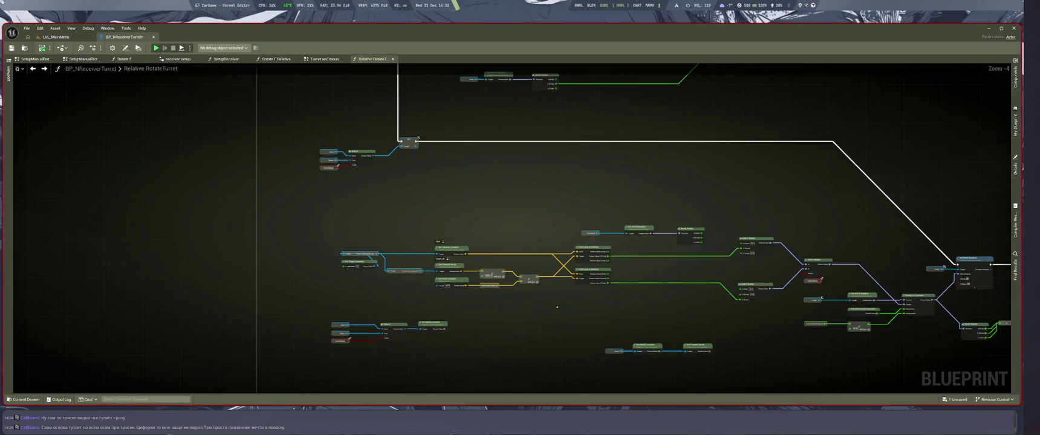
{"action": "scroll", "coordinate": [560, 309], "scroll_direction": "down", "scroll_amount": 2}
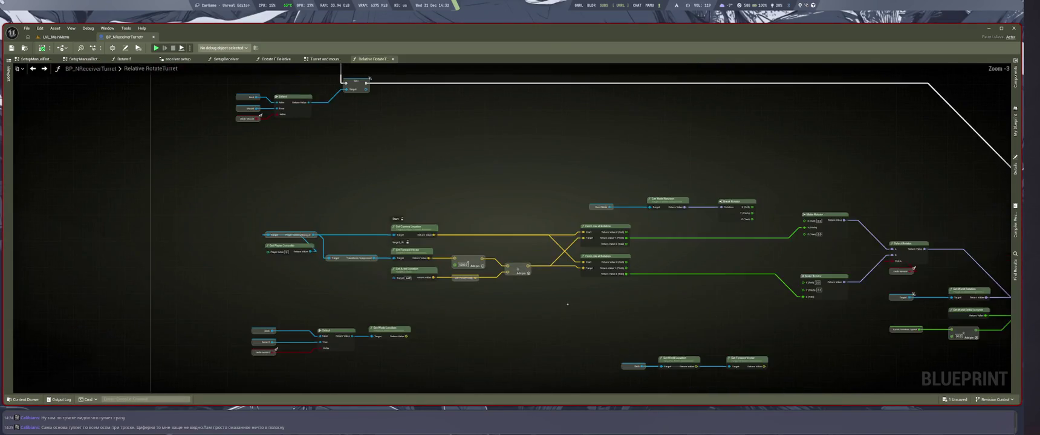
{"action": "scroll", "coordinate": [572, 253], "scroll_direction": "up", "scroll_amount": 2}
{"action": "scroll", "coordinate": [568, 181], "scroll_direction": "down", "scroll_amount": 2}
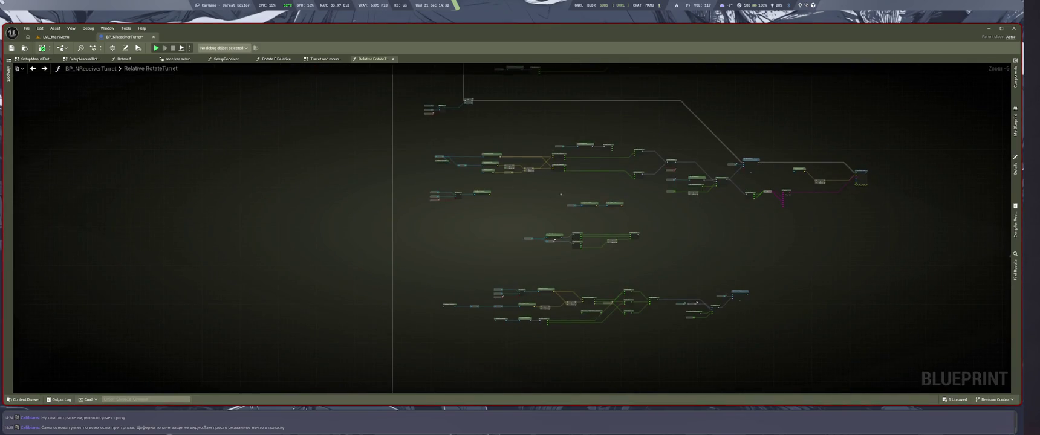
{"action": "scroll", "coordinate": [780, 302], "scroll_direction": "up", "scroll_amount": 3}
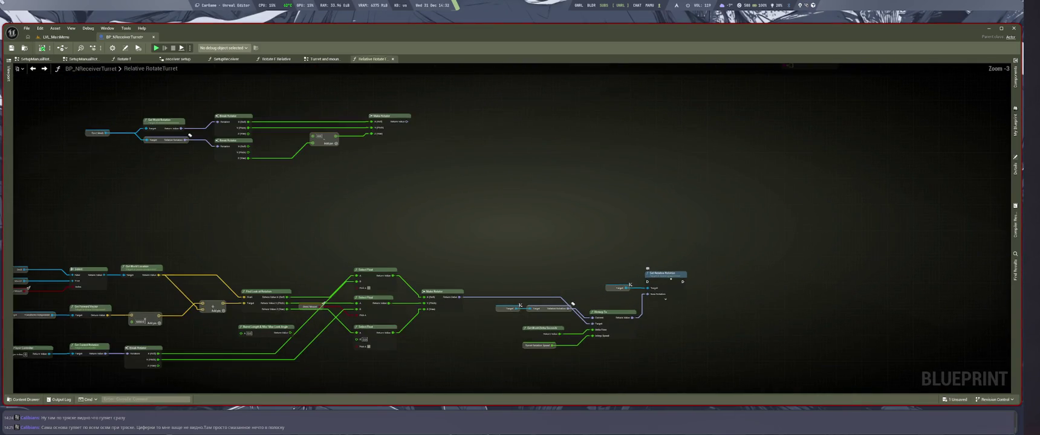
Step: Compare the Rotate f graph's Target and Get World Location nodes, then return to Relative RotateTurret
{"action": "left_click", "coordinate": [124, 59]}
{"action": "scroll", "coordinate": [520, 241], "scroll_direction": "up", "scroll_amount": 2}
{"action": "left_click_drag", "start_coordinate": [517, 348], "coordinate": [573, 337]}
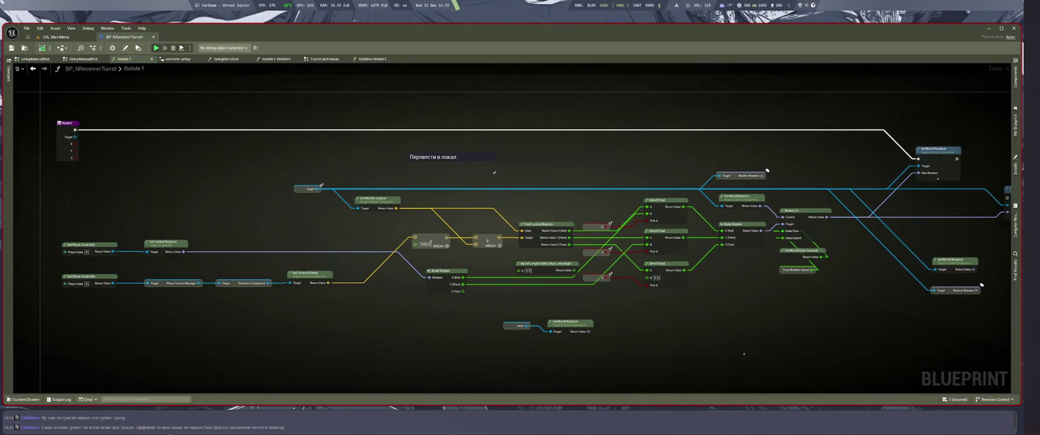
{"action": "left_click_drag", "start_coordinate": [652, 339], "coordinate": [488, 232]}
{"action": "left_click_drag", "start_coordinate": [293, 164], "coordinate": [455, 235]}
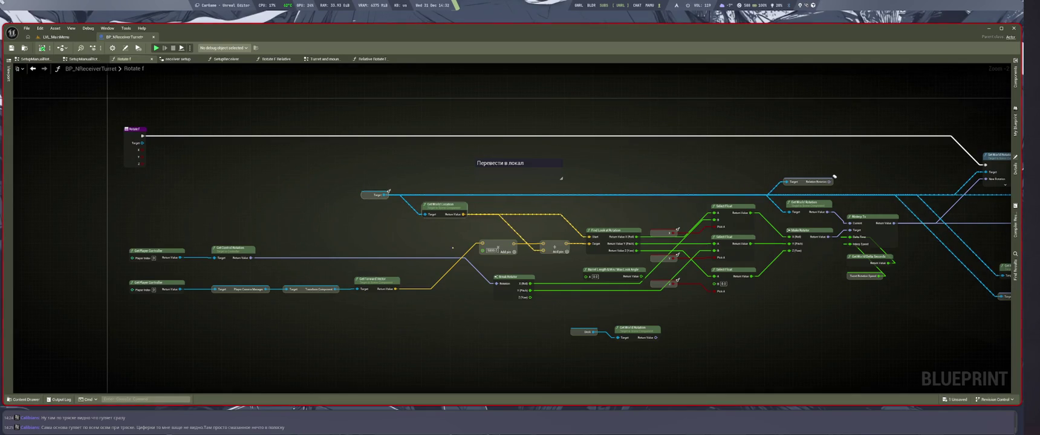
{"action": "left_click", "coordinate": [324, 59]}
{"action": "left_click", "coordinate": [372, 59]}
{"action": "scroll", "coordinate": [508, 230], "scroll_direction": "down", "scroll_amount": 5}
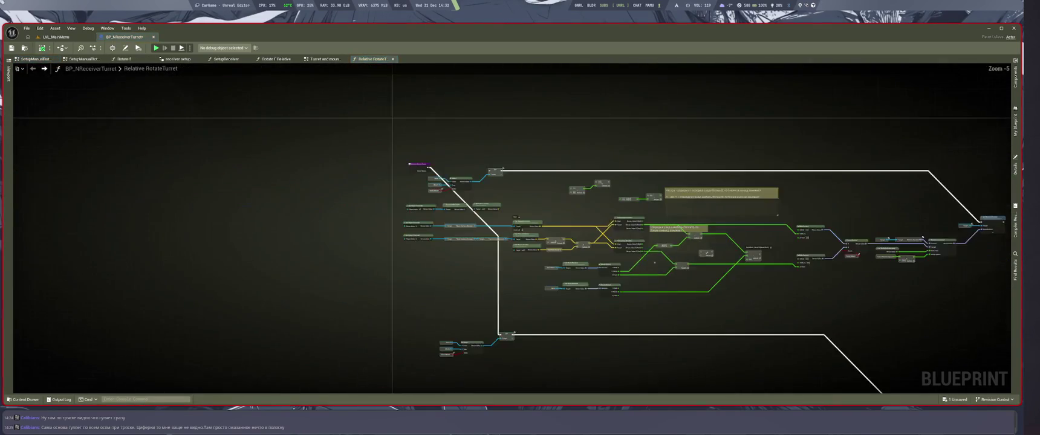
Step: Disconnect the Start inputs of both Find Look at Rotation nodes
{"action": "scroll", "coordinate": [572, 197], "scroll_direction": "up", "scroll_amount": 5}
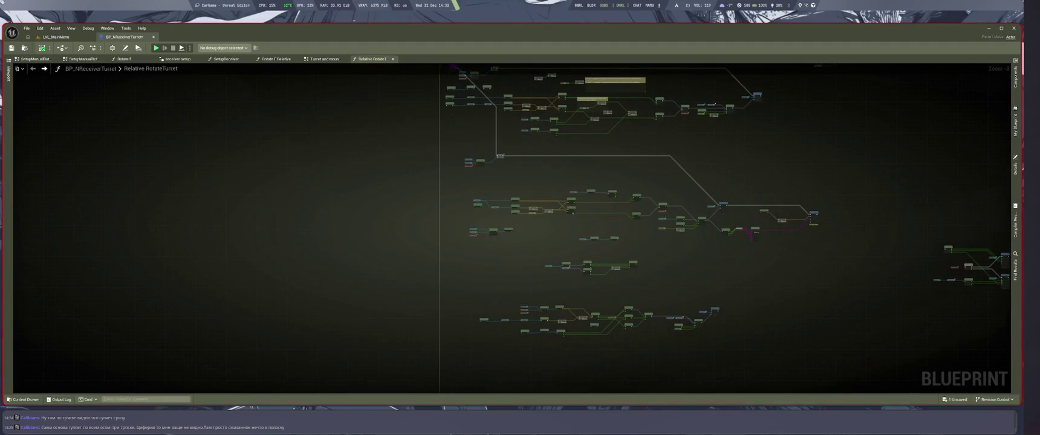
{"action": "scroll", "coordinate": [572, 197], "scroll_direction": "up", "scroll_amount": 3}
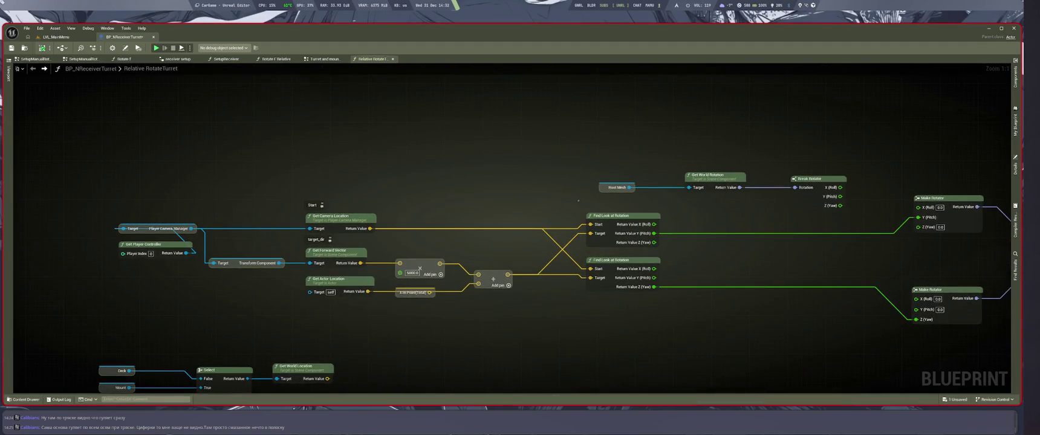
{"action": "left_click_drag", "start_coordinate": [492, 164], "coordinate": [677, 128]}
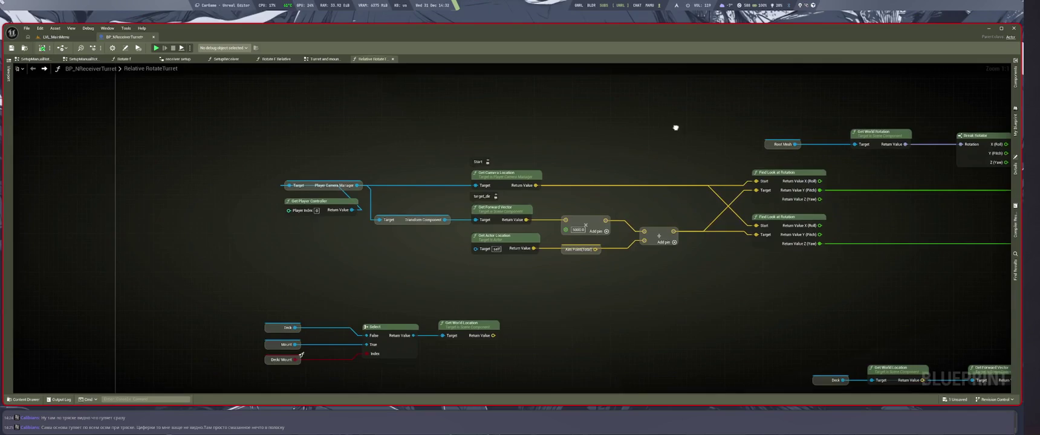
{"action": "left_click_drag", "start_coordinate": [650, 168], "coordinate": [634, 161]}
{"action": "mouse_move", "coordinate": [506, 168]}
{"action": "left_mouse_down"}
{"action": "mouse_move", "coordinate": [601, 163]}
{"action": "mouse_move", "coordinate": [666, 177]}
{"action": "left_mouse_up"}
{"action": "left_click", "coordinate": [700, 179], "text": "alt"}
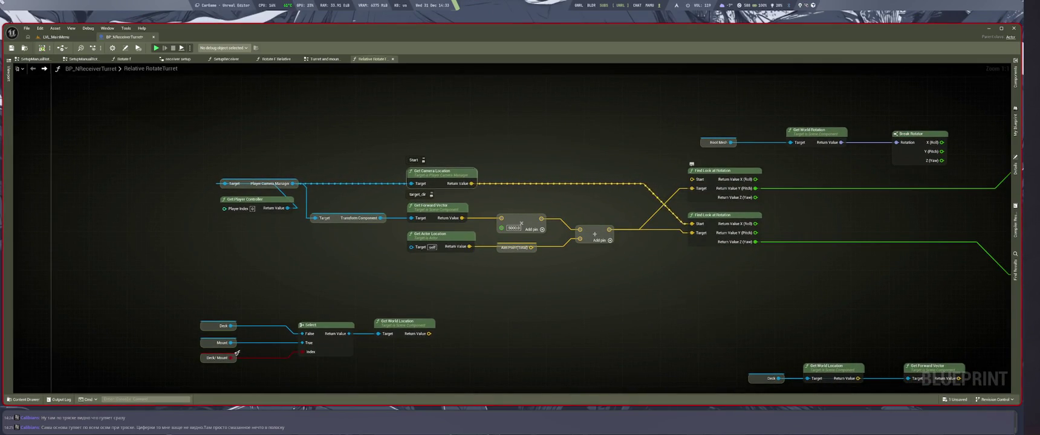
{"action": "left_click", "coordinate": [693, 224], "text": "alt"}
Step: Wire the Deck/Mount Get World Location Return Value into the upper Find Look at Rotation
{"action": "left_click_drag", "start_coordinate": [554, 314], "coordinate": [618, 268]}
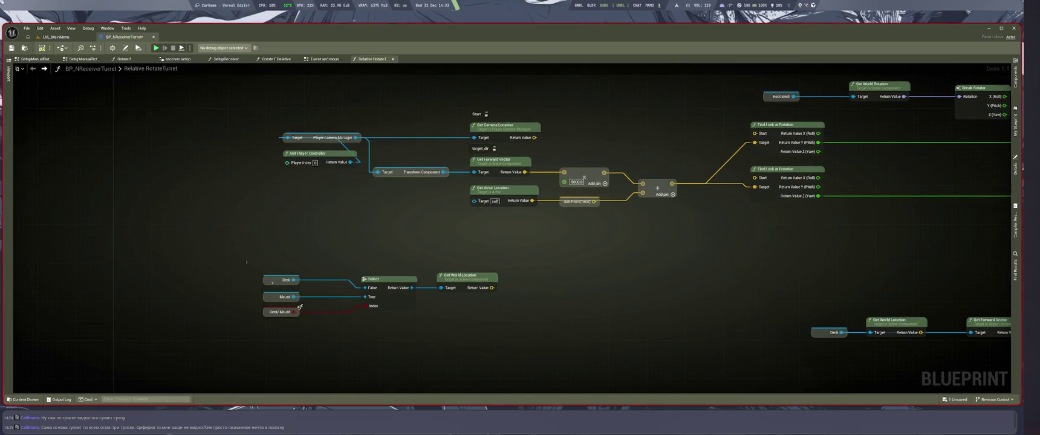
{"action": "mouse_move", "coordinate": [300, 307]}
{"action": "left_mouse_down"}
{"action": "mouse_move", "coordinate": [452, 275]}
{"action": "mouse_move", "coordinate": [343, 309]}
{"action": "mouse_move", "coordinate": [371, 315]}
{"action": "left_mouse_up"}
{"action": "left_click_drag", "start_coordinate": [646, 268], "coordinate": [567, 281]}
{"action": "mouse_move", "coordinate": [484, 307]}
{"action": "left_mouse_down"}
{"action": "mouse_move", "coordinate": [565, 223]}
{"action": "mouse_move", "coordinate": [565, 188]}
{"action": "left_mouse_up"}
{"action": "mouse_move", "coordinate": [650, 298]}
{"action": "left_mouse_down"}
{"action": "mouse_move", "coordinate": [594, 296]}
{"action": "mouse_move", "coordinate": [670, 287]}
{"action": "left_mouse_up"}
Step: Move the Deck/Mount location node group to the top-left and save the Blueprint
{"action": "left_click_drag", "start_coordinate": [158, 262], "coordinate": [444, 341]}
{"action": "left_click_drag", "start_coordinate": [418, 289], "coordinate": [377, 119]}
{"action": "mouse_move", "coordinate": [205, 145]}
{"action": "left_mouse_down"}
{"action": "mouse_move", "coordinate": [194, 132]}
{"action": "mouse_move", "coordinate": [241, 143]}
{"action": "left_mouse_up"}
{"action": "key", "text": "ctrl+s"}
{"action": "left_click_drag", "start_coordinate": [967, 314], "coordinate": [217, 230]}
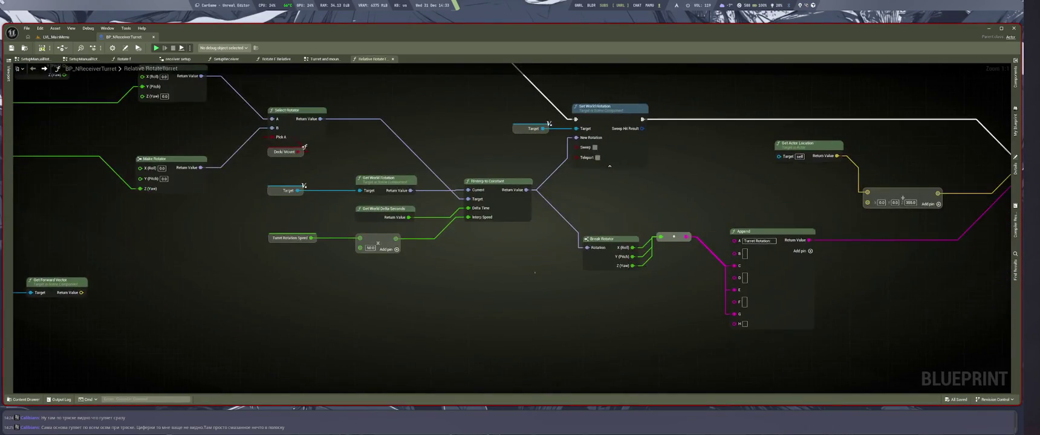
Step: Pan across the Break Rotator, Append and Draw Debug String nodes, then return to the level viewport
{"action": "left_click_drag", "start_coordinate": [526, 272], "coordinate": [366, 283]}
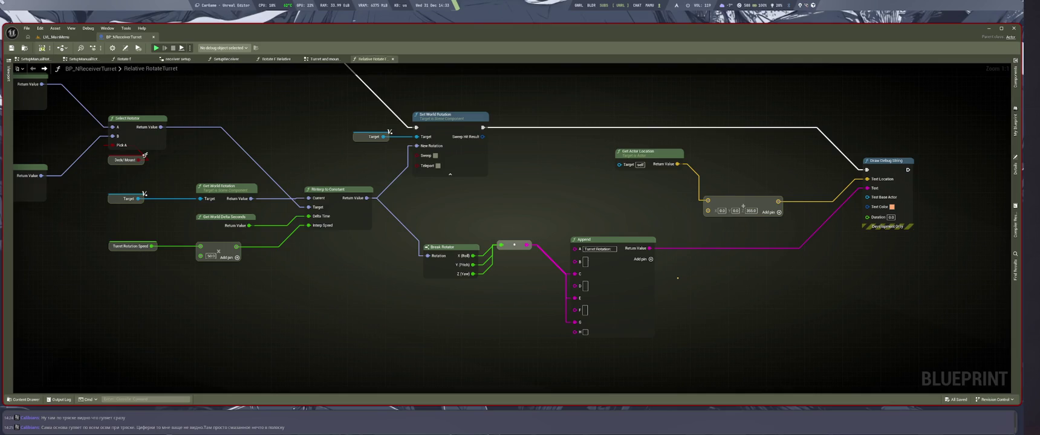
{"action": "left_click_drag", "start_coordinate": [375, 297], "coordinate": [596, 304]}
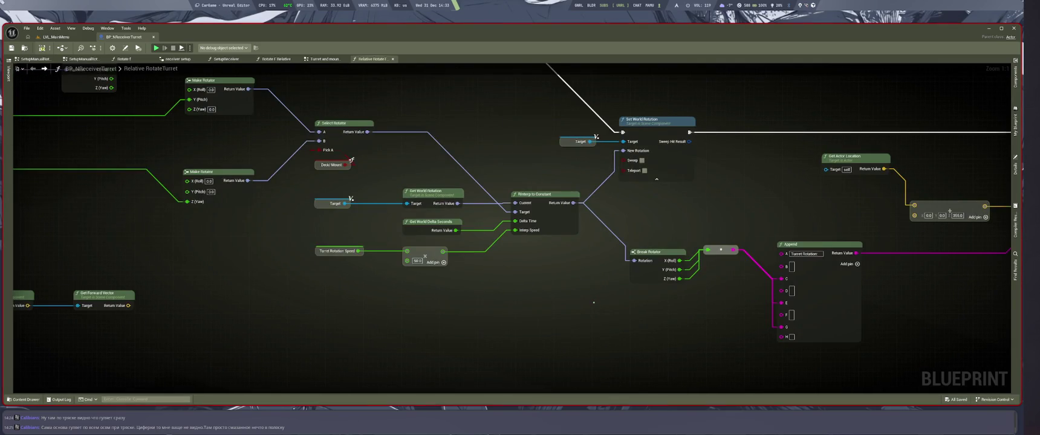
{"action": "mouse_move", "coordinate": [699, 323]}
{"action": "left_mouse_down"}
{"action": "mouse_move", "coordinate": [418, 334]}
{"action": "mouse_move", "coordinate": [489, 337]}
{"action": "mouse_move", "coordinate": [520, 311]}
{"action": "mouse_move", "coordinate": [404, 313]}
{"action": "left_mouse_up"}
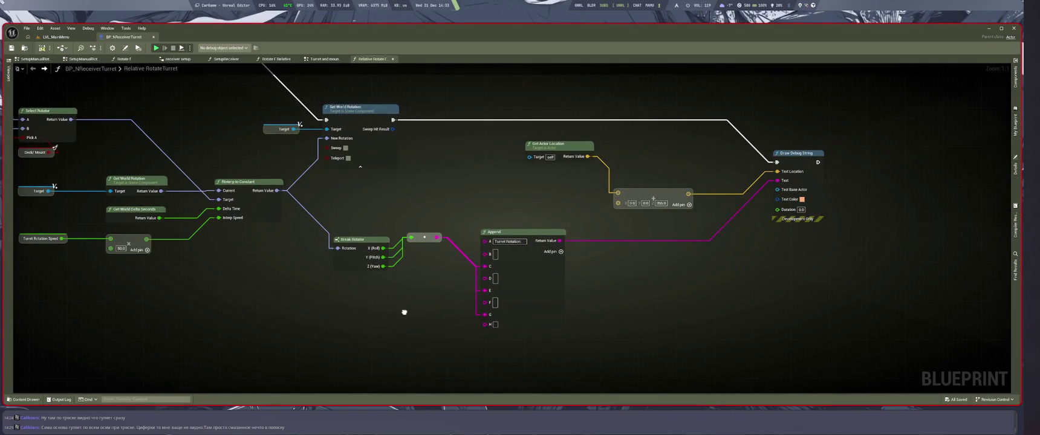
{"action": "scroll", "coordinate": [407, 309], "scroll_direction": "down", "scroll_amount": 2}
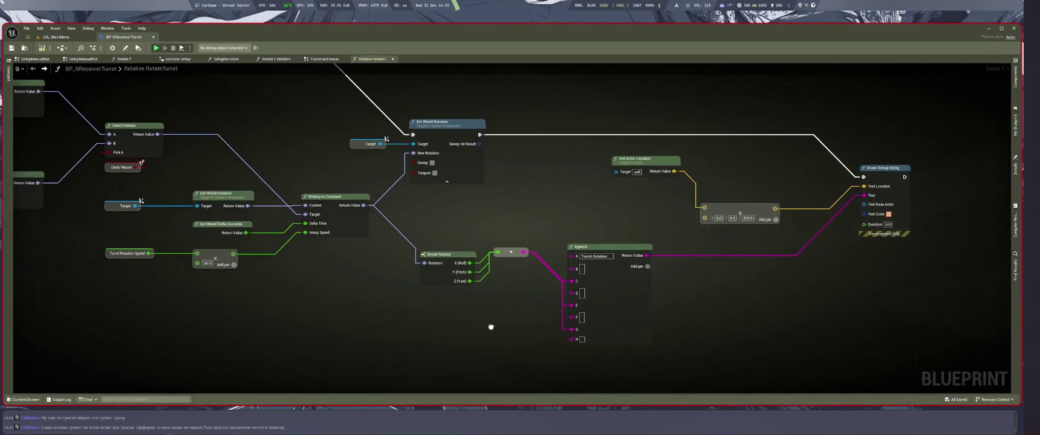
{"action": "left_click_drag", "start_coordinate": [495, 325], "coordinate": [638, 307]}
{"action": "scroll", "coordinate": [638, 308], "scroll_direction": "down", "scroll_amount": 2}
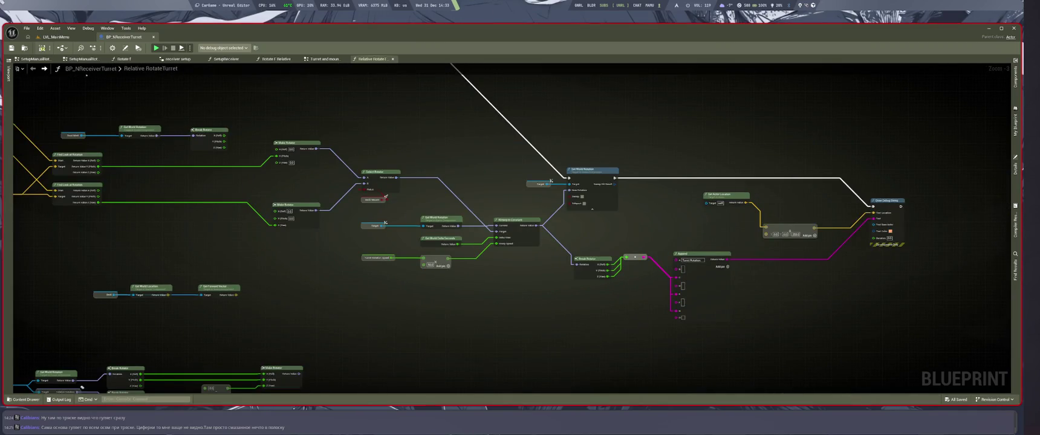
{"action": "key", "text": "ctrl+Tab"}
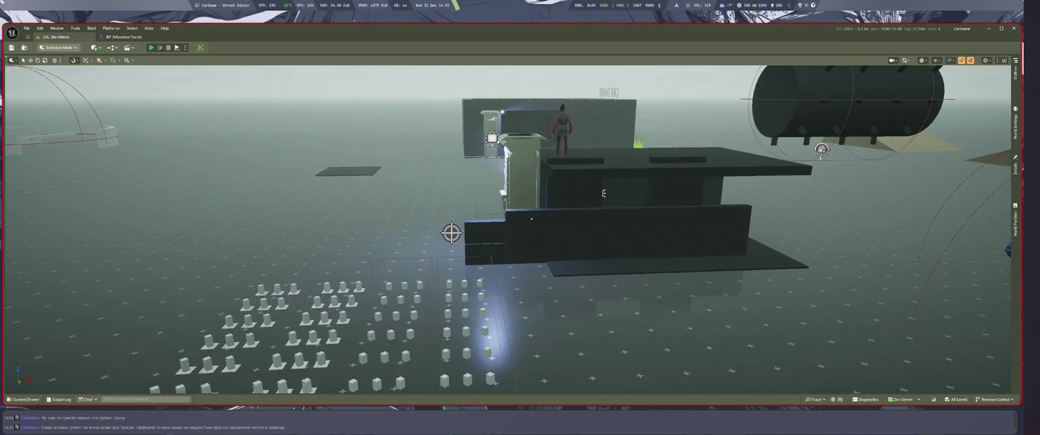
Step: Play-test the level driving the turret-mounted pickup, then stop and return to the RotateTurret graph
{"action": "key", "text": "alt+p"}
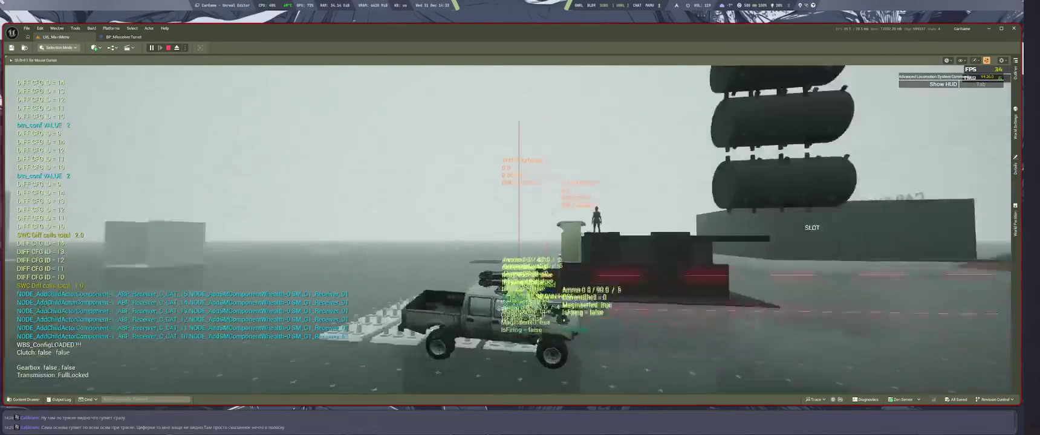
{"action": "key", "text": "Escape"}
{"action": "scroll", "coordinate": [682, 218], "scroll_direction": "up", "scroll_amount": 5}
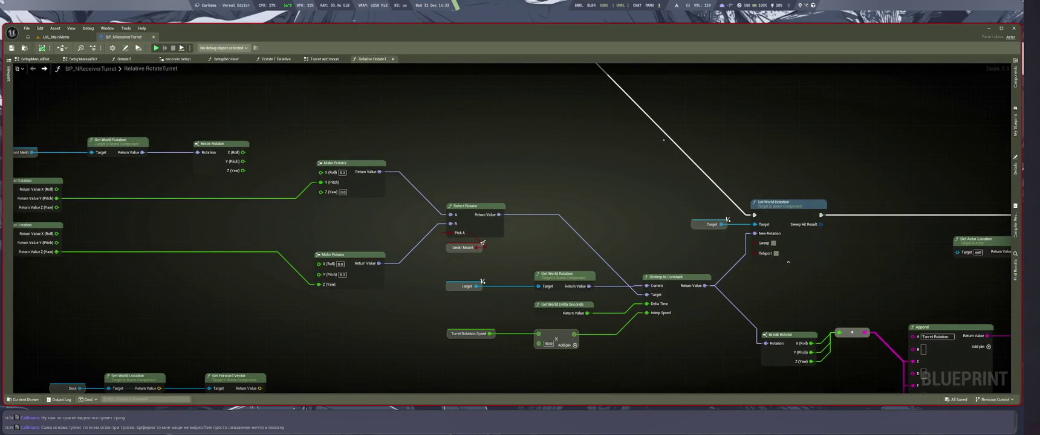
Step: Rearrange the Set World Rotation group, both Make Rotator nodes and the Root Mesh rotation nodes
{"action": "scroll", "coordinate": [636, 219], "scroll_direction": "down", "scroll_amount": 2}
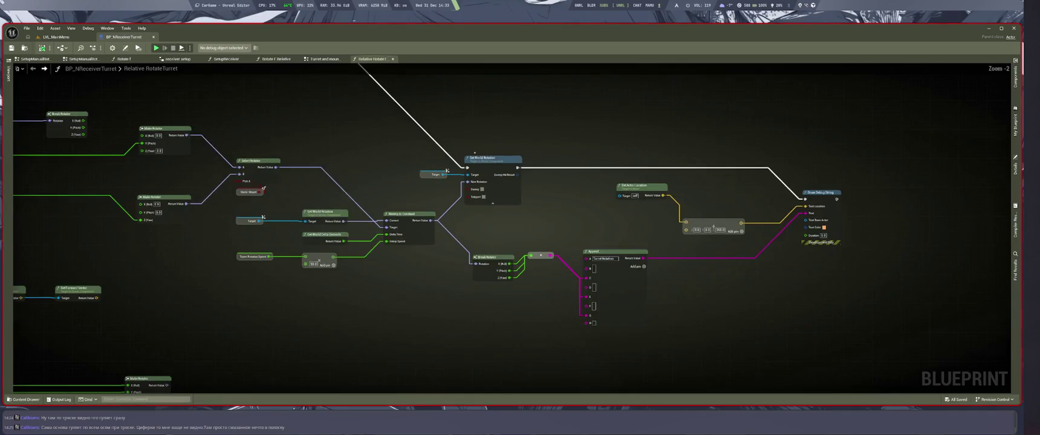
{"action": "left_click_drag", "start_coordinate": [822, 279], "coordinate": [791, 280]}
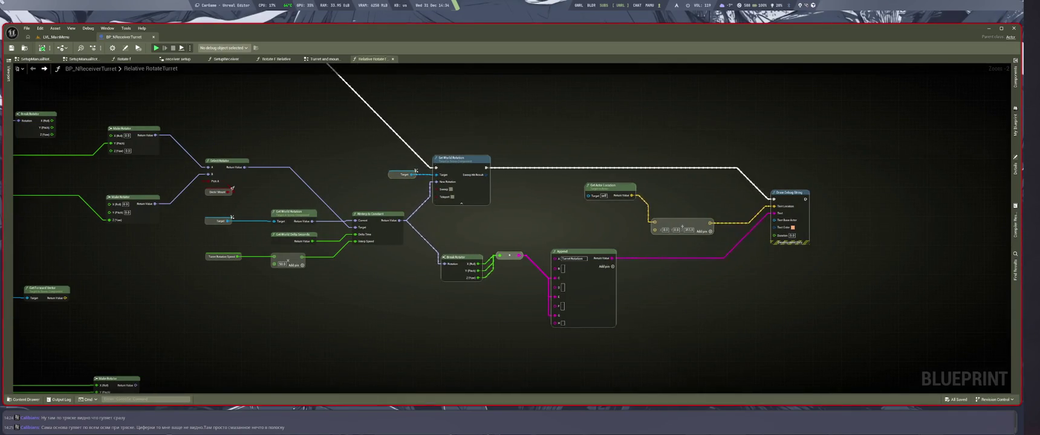
{"action": "left_click_drag", "start_coordinate": [460, 158], "coordinate": [540, 166]}
{"action": "scroll", "coordinate": [523, 107], "scroll_direction": "down", "scroll_amount": 5}
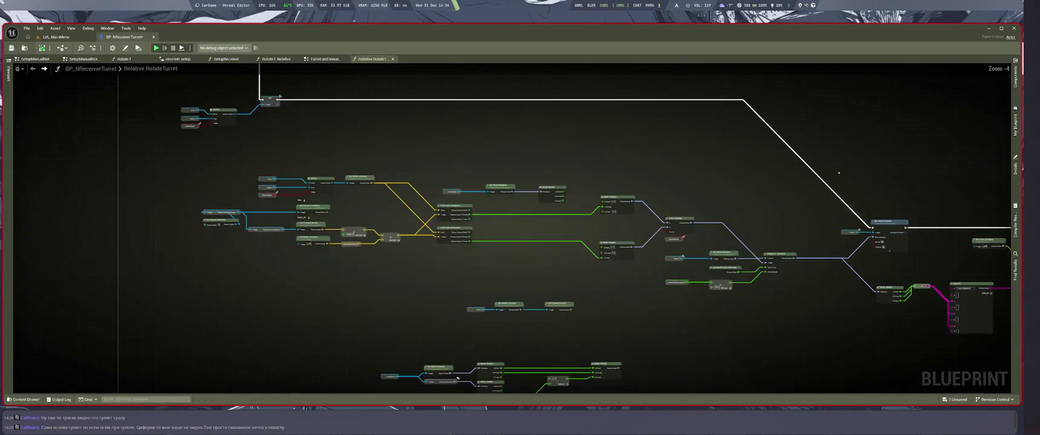
{"action": "left_click_drag", "start_coordinate": [634, 204], "coordinate": [644, 244]}
{"action": "scroll", "coordinate": [644, 244], "scroll_direction": "up", "scroll_amount": 8}
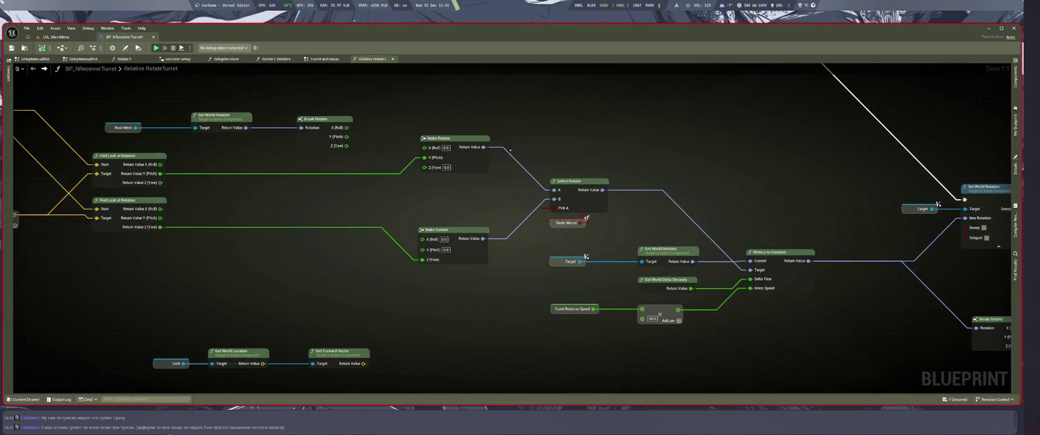
{"action": "left_click_drag", "start_coordinate": [510, 150], "coordinate": [739, 173]}
{"action": "left_click_drag", "start_coordinate": [672, 164], "coordinate": [612, 164]}
{"action": "left_click_drag", "start_coordinate": [314, 96], "coordinate": [579, 176]}
{"action": "left_click_drag", "start_coordinate": [551, 143], "coordinate": [487, 70]}
{"action": "left_click_drag", "start_coordinate": [627, 276], "coordinate": [534, 270]}
{"action": "mouse_move", "coordinate": [569, 207]}
{"action": "left_mouse_down"}
{"action": "mouse_move", "coordinate": [607, 230]}
{"action": "mouse_move", "coordinate": [585, 206]}
{"action": "mouse_move", "coordinate": [599, 206]}
{"action": "left_mouse_up"}
Step: Connect Break Rotator's roll and yaw to the upper Make Rotator's X and Z pins
{"action": "left_click_drag", "start_coordinate": [599, 206], "coordinate": [693, 264]}
{"action": "left_click_drag", "start_coordinate": [382, 113], "coordinate": [627, 199]}
{"action": "left_click_drag", "start_coordinate": [614, 154], "coordinate": [584, 210]}
{"action": "left_click_drag", "start_coordinate": [615, 233], "coordinate": [657, 268]}
{"action": "left_click_drag", "start_coordinate": [623, 218], "coordinate": [654, 240]}
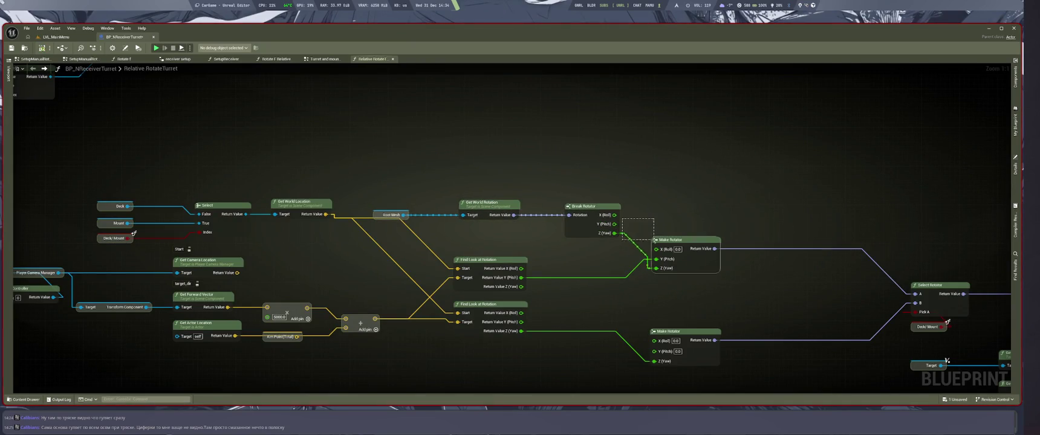
{"action": "left_click_drag", "start_coordinate": [614, 215], "coordinate": [657, 249]}
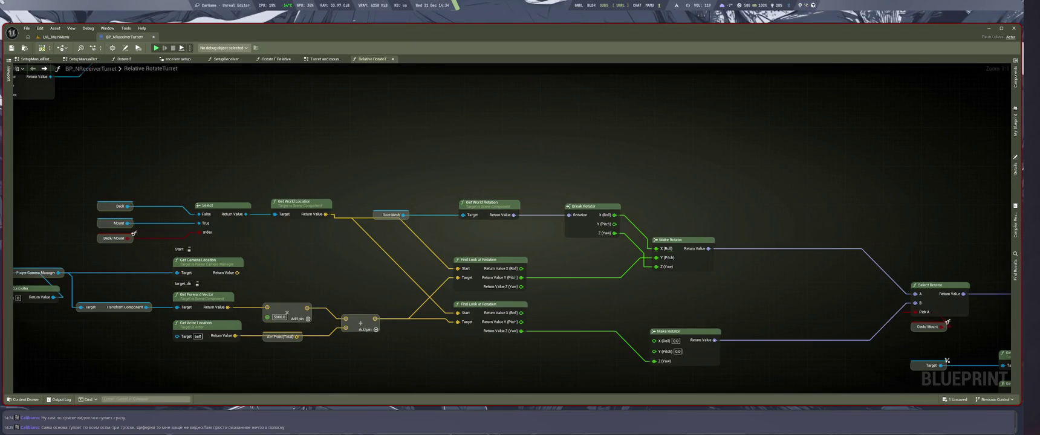
Step: Nudge Root Mesh and Get World Rotation into place, then bring up LVL_MainMenu
{"action": "left_click_drag", "start_coordinate": [376, 215], "coordinate": [411, 216]}
{"action": "mouse_move", "coordinate": [406, 191]}
{"action": "left_mouse_down"}
{"action": "mouse_move", "coordinate": [570, 232]}
{"action": "mouse_move", "coordinate": [485, 149]}
{"action": "left_mouse_up"}
{"action": "left_click_drag", "start_coordinate": [490, 203], "coordinate": [514, 203]}
{"action": "left_click", "coordinate": [590, 206], "text": "ctrl"}
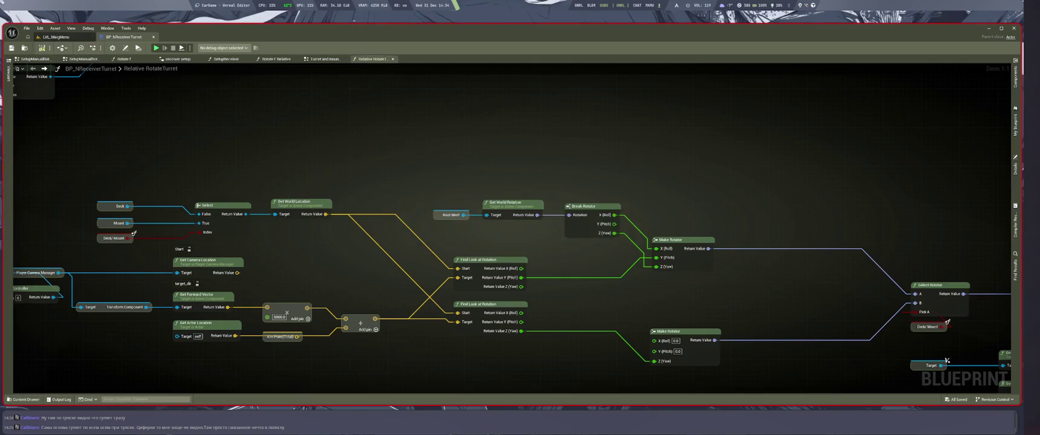
{"action": "left_click", "coordinate": [55, 37]}
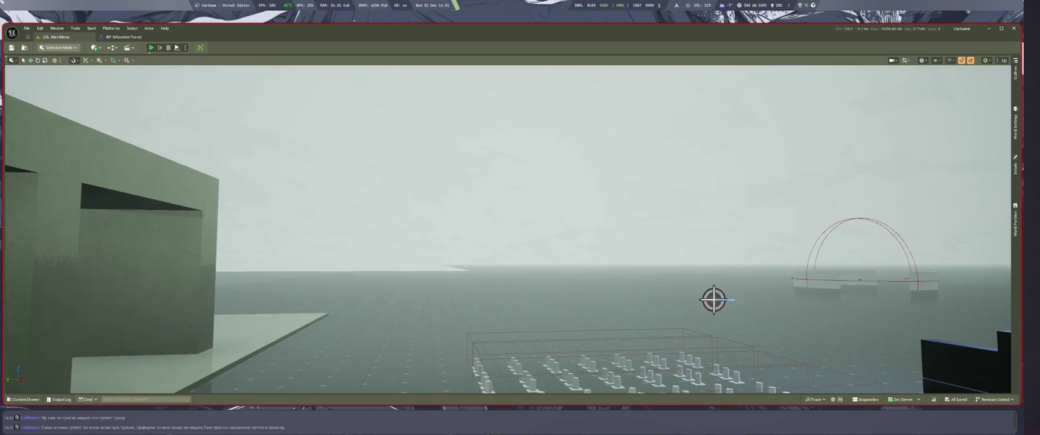
Step: Run a quick Play-in-Editor test of the turret pickup, then stop and return to the graph
{"action": "key", "text": "alt+p"}
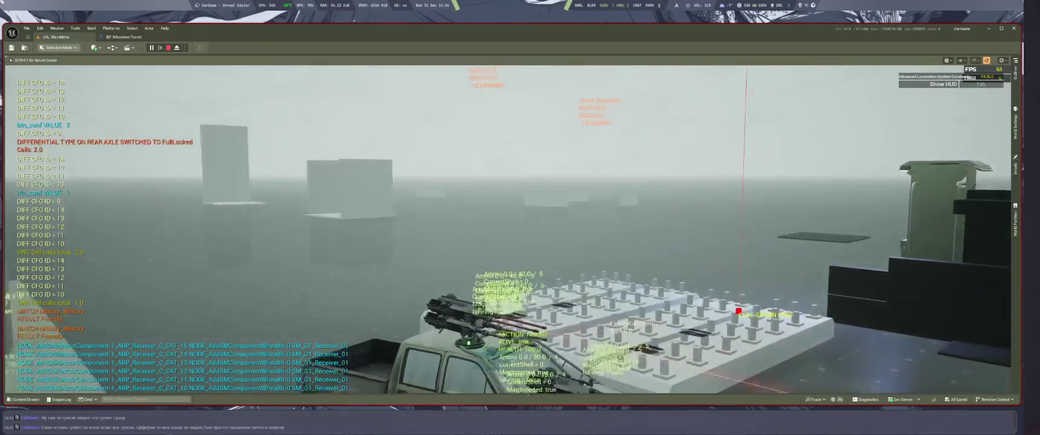
{"action": "key", "text": "Escape"}
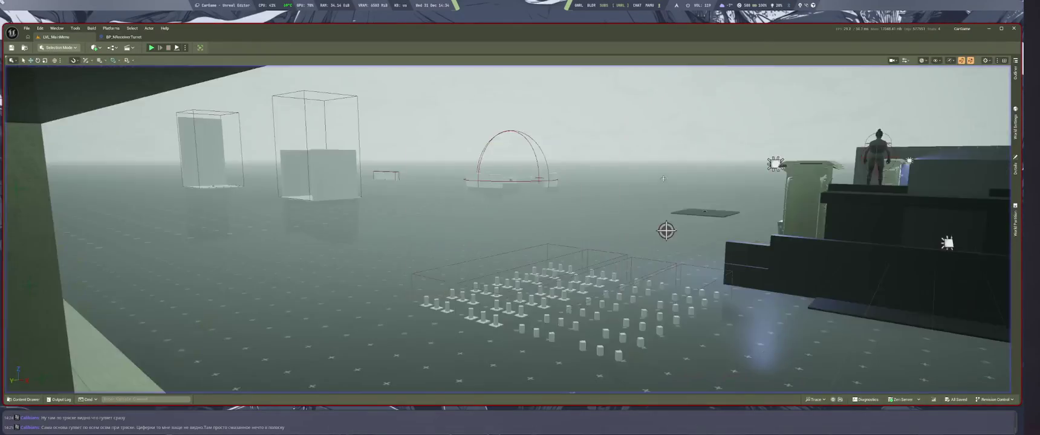
{"action": "scroll", "coordinate": [537, 180], "scroll_direction": "down", "scroll_amount": 4}
{"action": "scroll", "coordinate": [520, 170], "scroll_direction": "up", "scroll_amount": 3}
{"action": "scroll", "coordinate": [515, 165], "scroll_direction": "up", "scroll_amount": 1}
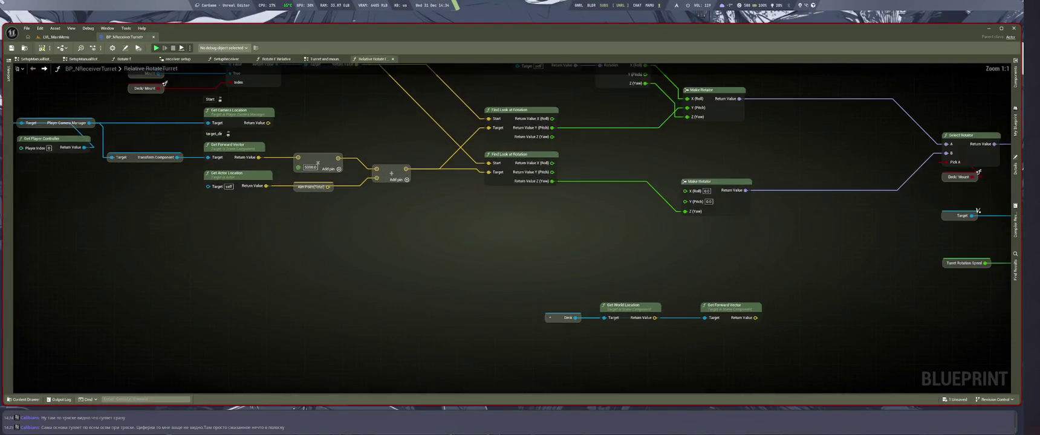
Step: Connect Root Mesh to Get World Rotation's Target, straighten the wire, and save the blueprint
{"action": "mouse_move", "coordinate": [519, 219]}
{"action": "left_mouse_down"}
{"action": "mouse_move", "coordinate": [541, 223]}
{"action": "mouse_move", "coordinate": [496, 197]}
{"action": "left_mouse_up"}
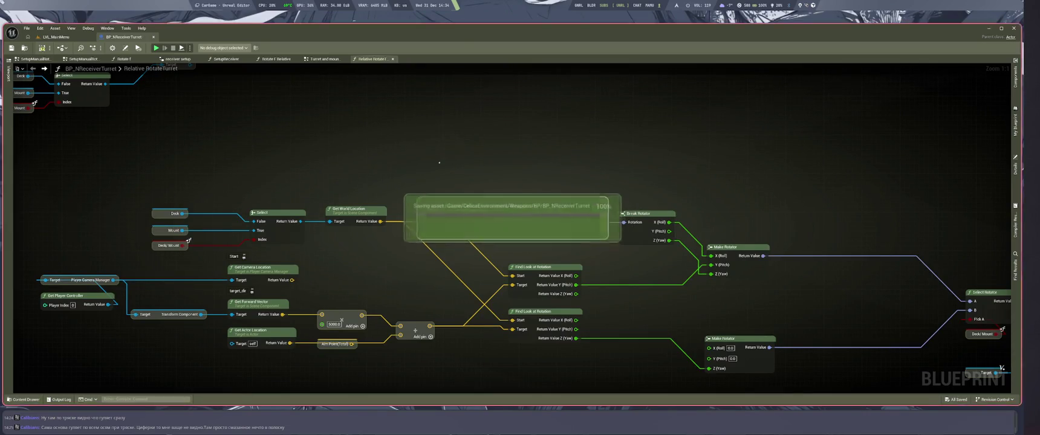
{"action": "key", "text": "q"}
{"action": "key", "text": "ctrl+s"}
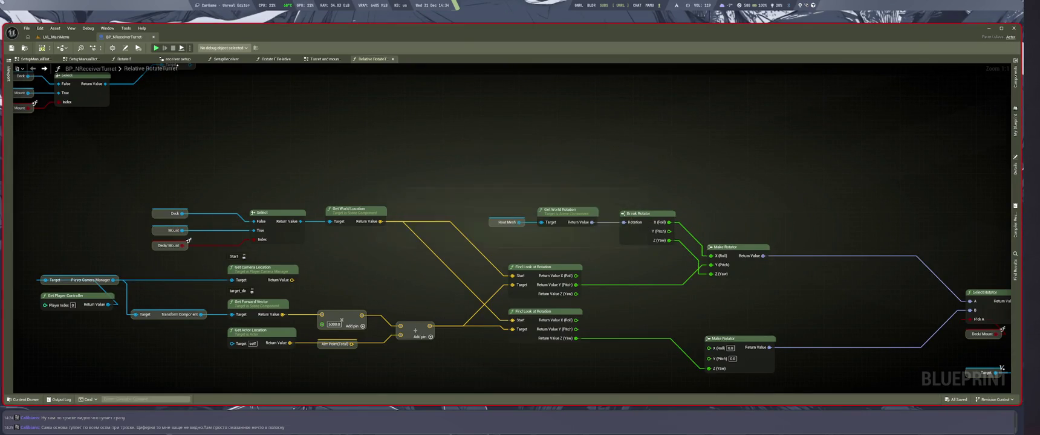
{"action": "left_click", "coordinate": [55, 37]}
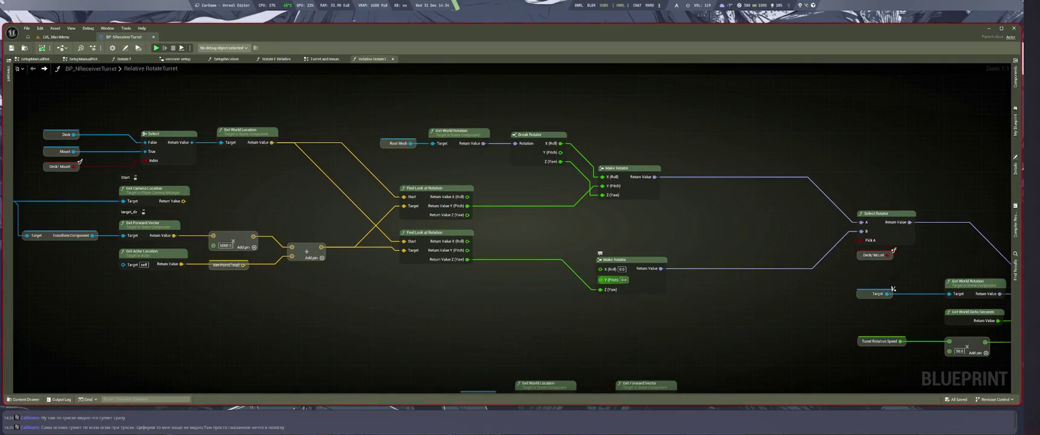
Step: Paste a Deck node and feed it into Get World Rotation's Target
{"action": "left_click_drag", "start_coordinate": [528, 340], "coordinate": [515, 231]}
{"action": "left_click_drag", "start_coordinate": [445, 218], "coordinate": [557, 262]}
{"action": "key", "text": "ctrl+v"}
{"action": "left_click_drag", "start_coordinate": [487, 236], "coordinate": [607, 283]}
{"action": "key", "text": "Delete"}
{"action": "left_click_drag", "start_coordinate": [562, 304], "coordinate": [565, 394]}
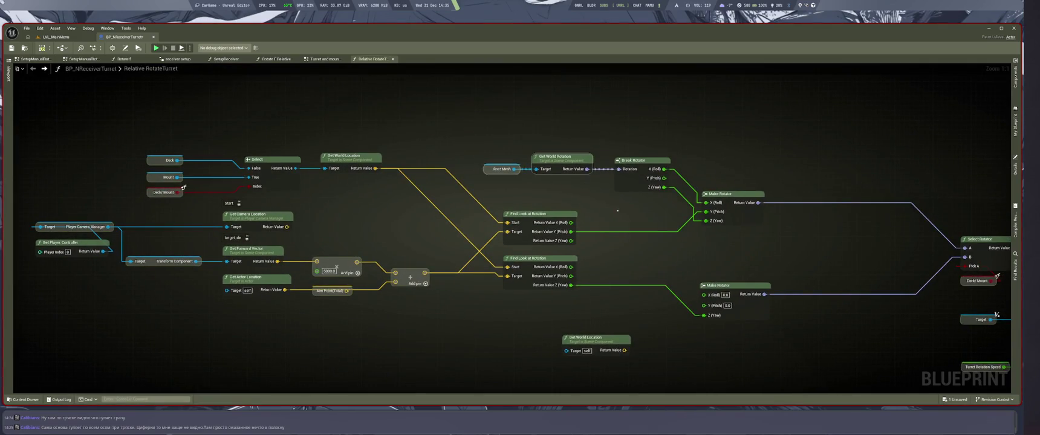
{"action": "scroll", "coordinate": [471, 136], "scroll_direction": "down", "scroll_amount": 2}
{"action": "scroll", "coordinate": [572, 269], "scroll_direction": "up", "scroll_amount": 1}
{"action": "key", "text": "ctrl+z"}
{"action": "key", "text": "ctrl+v"}
{"action": "left_click_drag", "start_coordinate": [472, 106], "coordinate": [503, 139]}
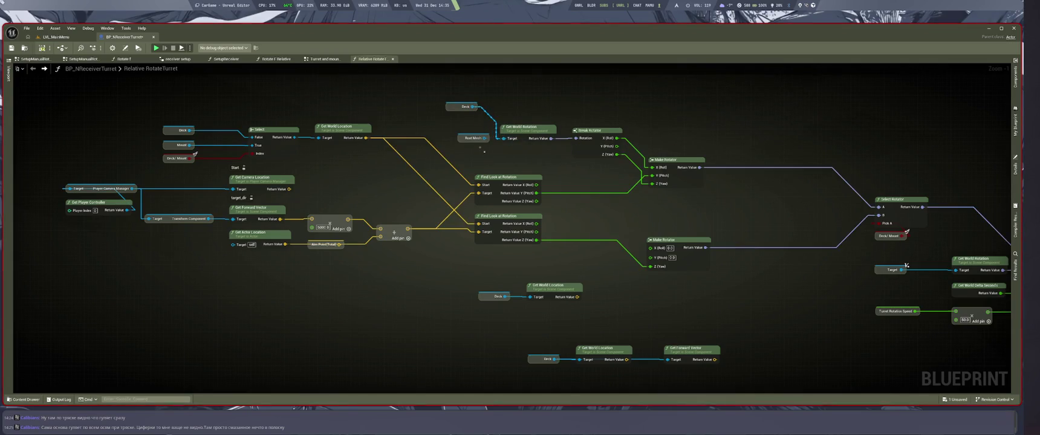
{"action": "mouse_move", "coordinate": [453, 110]}
{"action": "left_mouse_down"}
{"action": "mouse_move", "coordinate": [467, 137]}
{"action": "mouse_move", "coordinate": [618, 160]}
{"action": "left_mouse_up"}
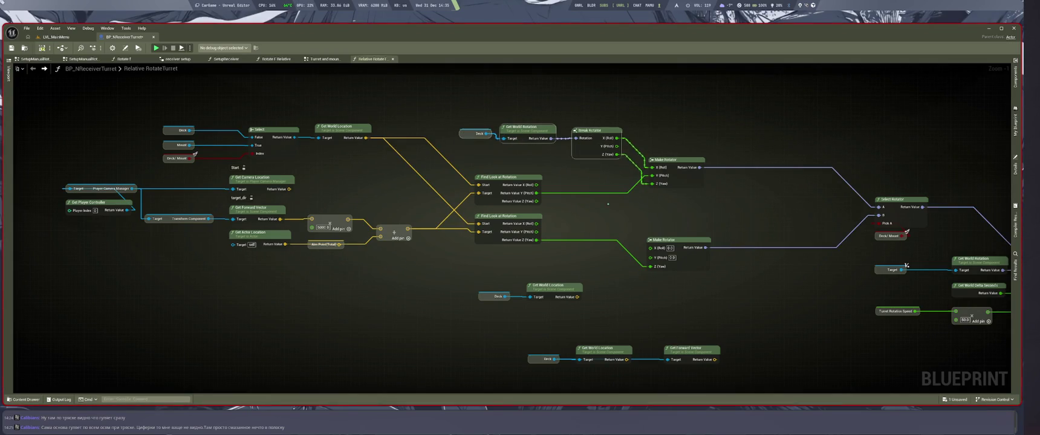
Step: Make Root Mesh the target of Get World Location, removing the leftover Deck node
{"action": "mouse_move", "coordinate": [470, 325]}
{"action": "left_mouse_down"}
{"action": "mouse_move", "coordinate": [462, 311]}
{"action": "mouse_move", "coordinate": [500, 274]}
{"action": "mouse_move", "coordinate": [538, 275]}
{"action": "left_mouse_up"}
{"action": "key", "text": "ctrl+v"}
{"action": "scroll", "coordinate": [411, 313], "scroll_direction": "up", "scroll_amount": 1}
{"action": "key", "text": "Delete"}
{"action": "left_click_drag", "start_coordinate": [419, 316], "coordinate": [516, 269]}
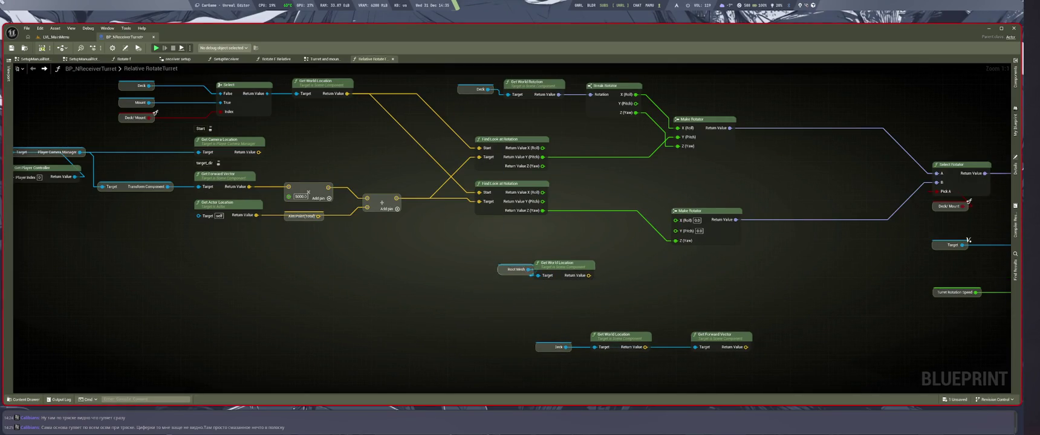
{"action": "mouse_move", "coordinate": [581, 267]}
{"action": "left_mouse_down"}
{"action": "mouse_move", "coordinate": [551, 248]}
{"action": "mouse_move", "coordinate": [536, 285]}
{"action": "mouse_move", "coordinate": [586, 302]}
{"action": "mouse_move", "coordinate": [574, 296]}
{"action": "mouse_move", "coordinate": [649, 247]}
{"action": "mouse_move", "coordinate": [580, 300]}
{"action": "mouse_move", "coordinate": [559, 297]}
{"action": "left_mouse_up"}
Step: Add a Break Vector on Get World Location's Return Value
{"action": "right_click", "coordinate": [535, 286]}
{"action": "left_click", "coordinate": [634, 273]}
{"action": "type", "text": "bre"}
{"action": "key", "text": "Return"}
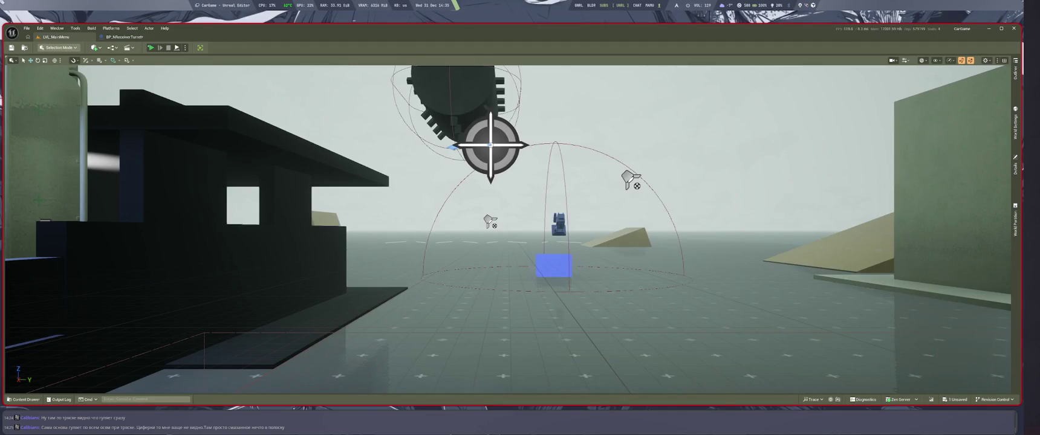
Step: Run a short Play-in-Editor test of the turret, then stop it
{"action": "key", "text": "alt+p"}
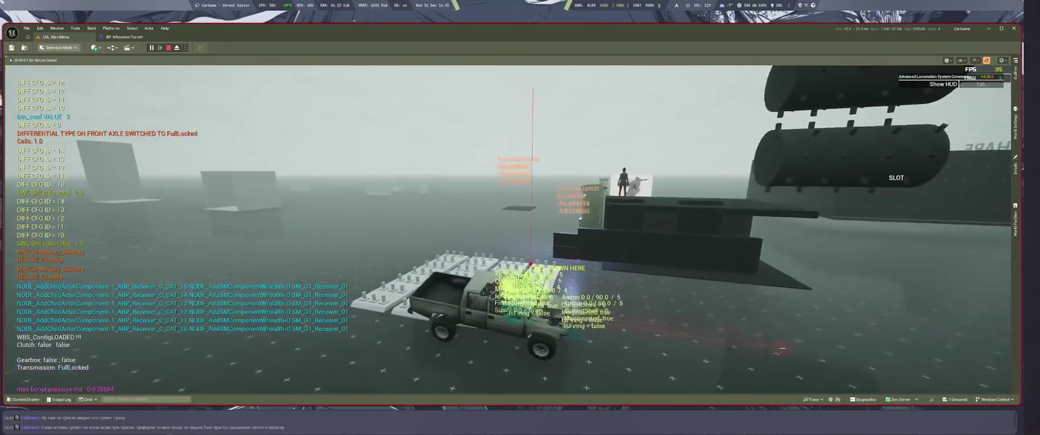
{"action": "key", "text": "Escape"}
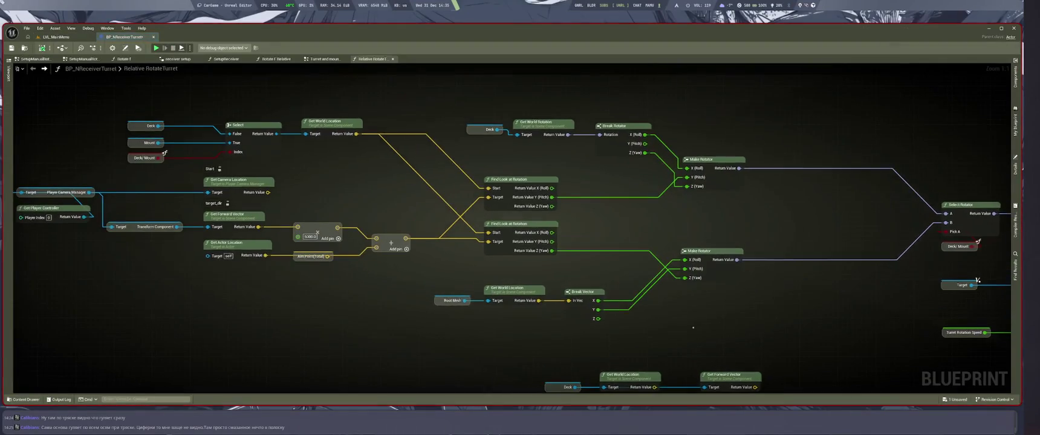
Step: Unlink Break Vector X from the lower Make Rotator's Roll and start a play-test from LVL_MainMenu
{"action": "left_click", "coordinate": [685, 260], "text": "alt"}
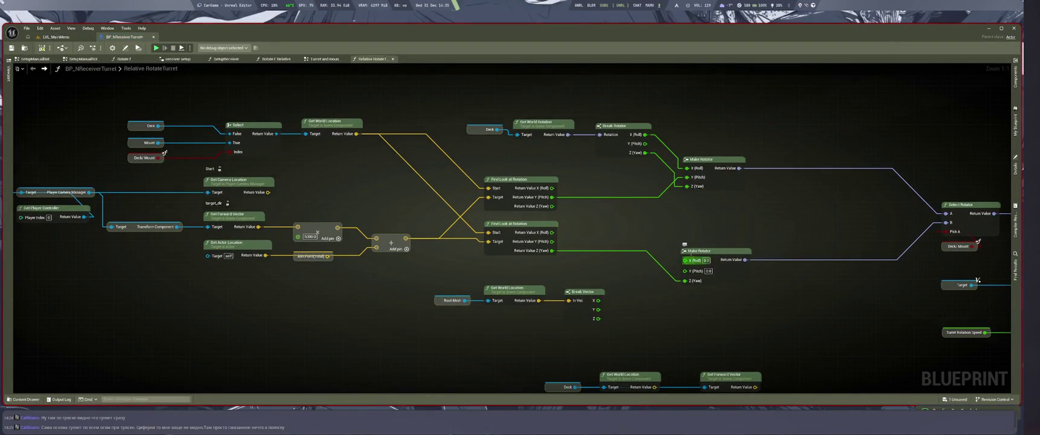
{"action": "left_click", "coordinate": [71, 28]}
{"action": "left_click", "coordinate": [54, 37]}
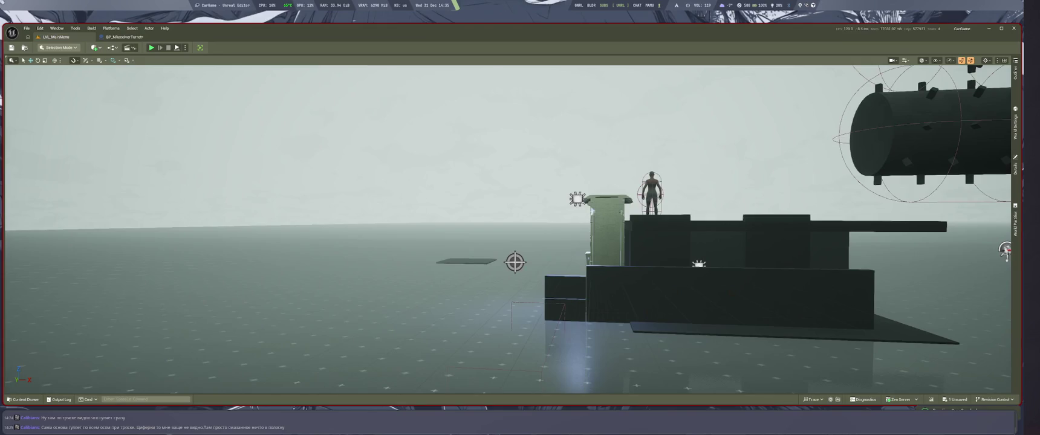
{"action": "left_click", "coordinate": [124, 37]}
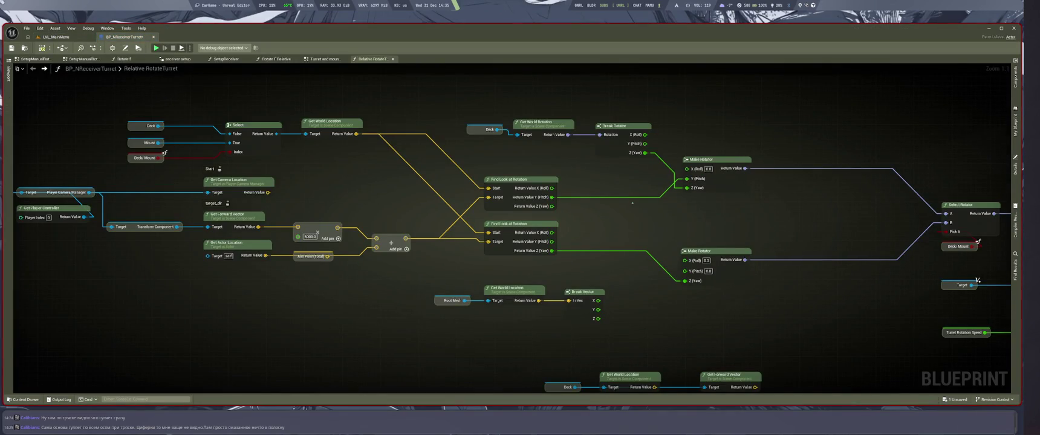
{"action": "left_click", "coordinate": [53, 37]}
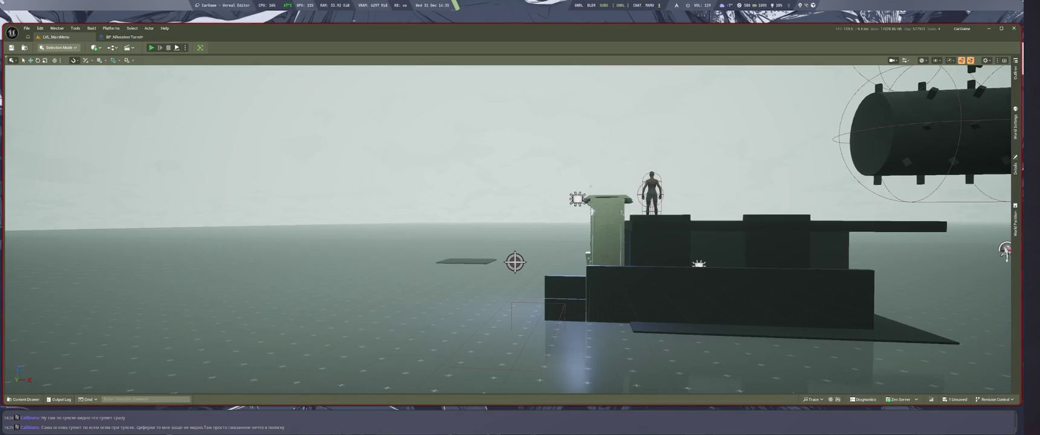
{"action": "key", "text": "alt+p"}
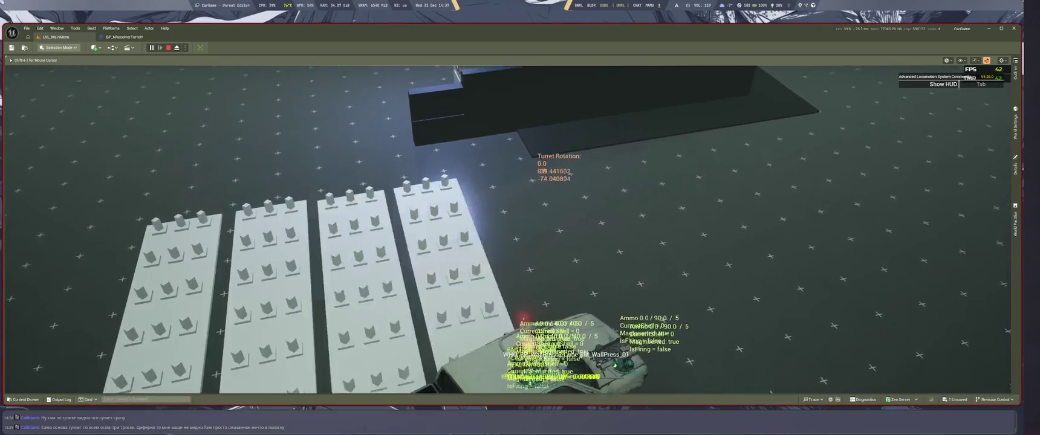
Step: Stop the play-test once the Turret Rotation readout shows a 0.0 roll
{"action": "key", "text": "Escape"}
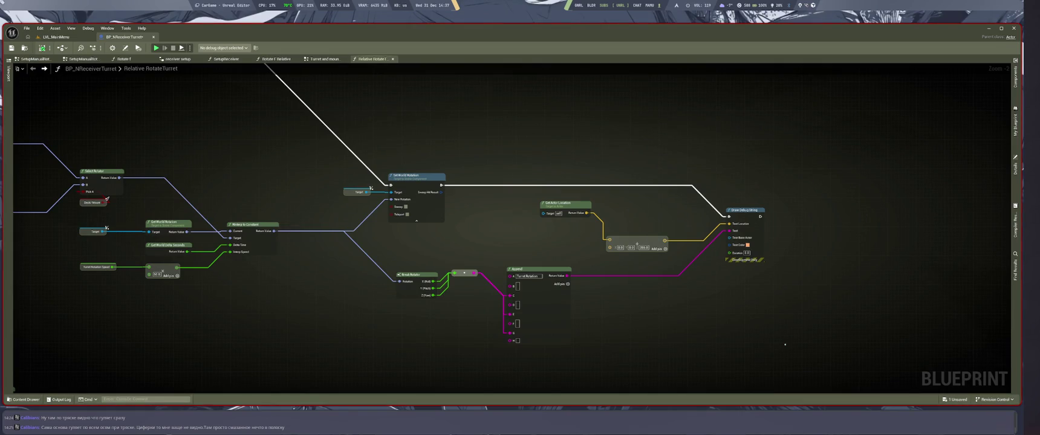
Step: Duplicate the rotator conversion node and delete Break Rotator with its reroute
{"action": "scroll", "coordinate": [421, 252], "scroll_direction": "up", "scroll_amount": 2}
{"action": "key", "text": "ctrl+w"}
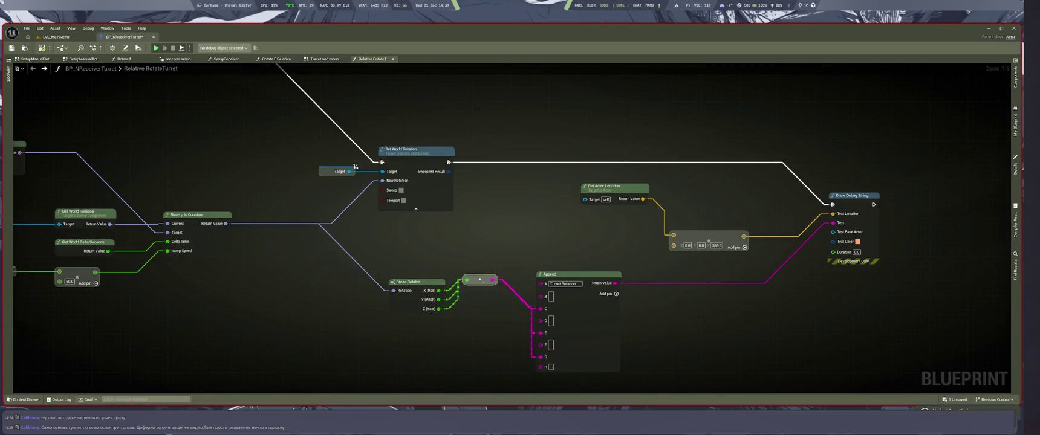
{"action": "left_click_drag", "start_coordinate": [481, 279], "coordinate": [484, 298]}
{"action": "left_click_drag", "start_coordinate": [388, 269], "coordinate": [488, 331]}
{"action": "left_click_drag", "start_coordinate": [484, 298], "coordinate": [447, 325]}
{"action": "left_click", "coordinate": [481, 281]}
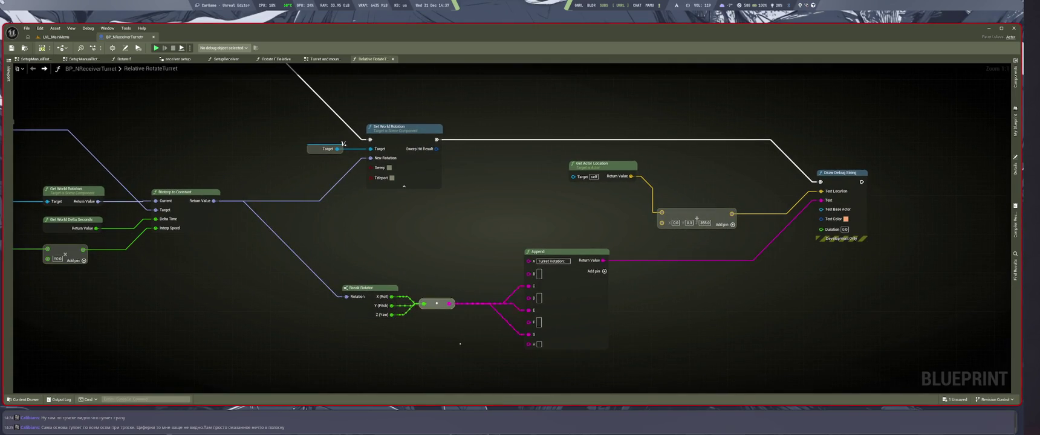
{"action": "left_click_drag", "start_coordinate": [379, 270], "coordinate": [426, 323]}
{"action": "key", "text": "Delete"}
Step: Feed the RInterp result into Append pin C and remove the unused Append inputs
{"action": "mouse_move", "coordinate": [212, 201]}
{"action": "left_mouse_down"}
{"action": "mouse_move", "coordinate": [484, 302]}
{"action": "mouse_move", "coordinate": [523, 279]}
{"action": "mouse_move", "coordinate": [529, 293]}
{"action": "mouse_move", "coordinate": [529, 271]}
{"action": "left_mouse_up"}
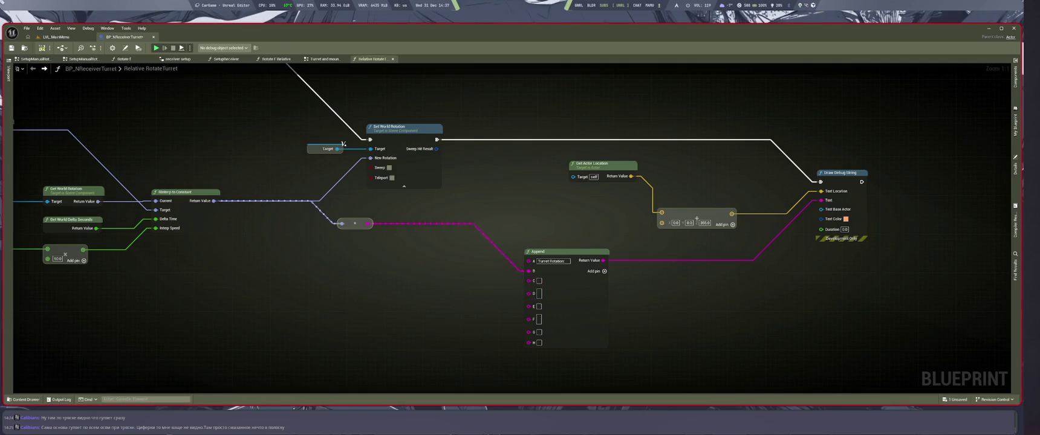
{"action": "right_click", "coordinate": [530, 281]}
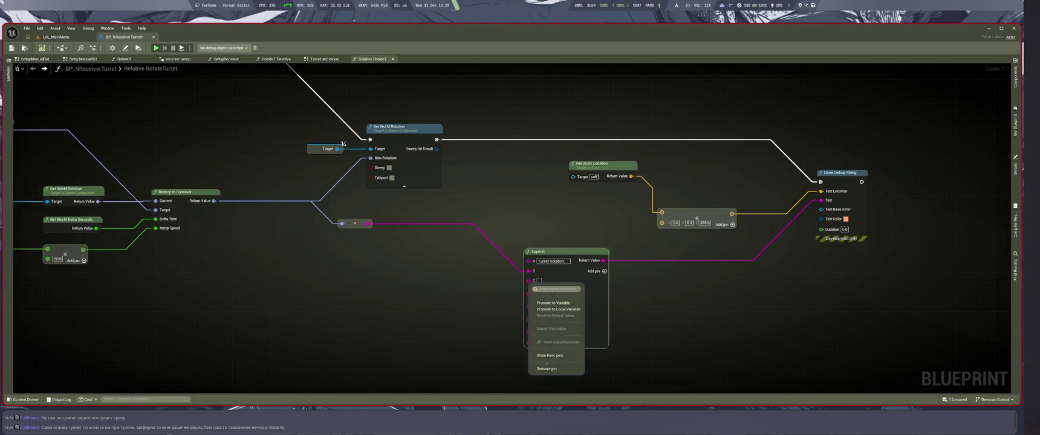
{"action": "left_click", "coordinate": [547, 368]}
{"action": "right_click", "coordinate": [530, 280]}
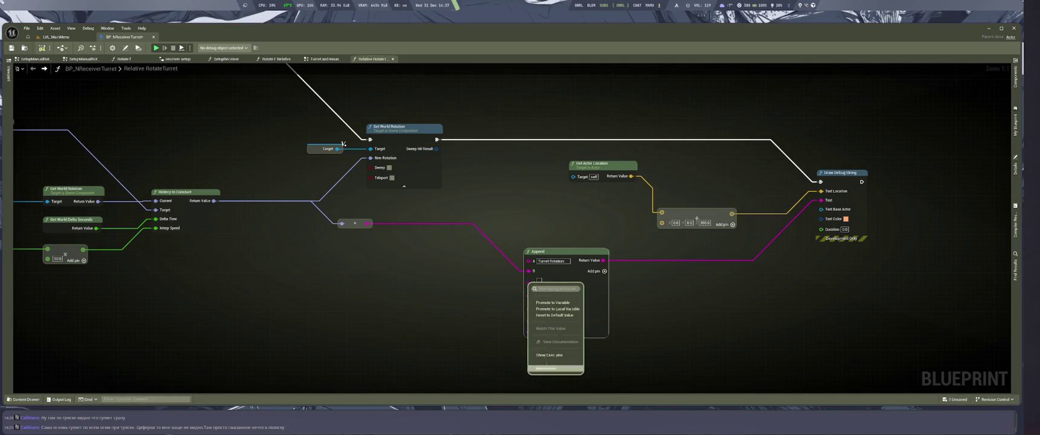
{"action": "left_click", "coordinate": [546, 368]}
{"action": "right_click", "coordinate": [529, 281]}
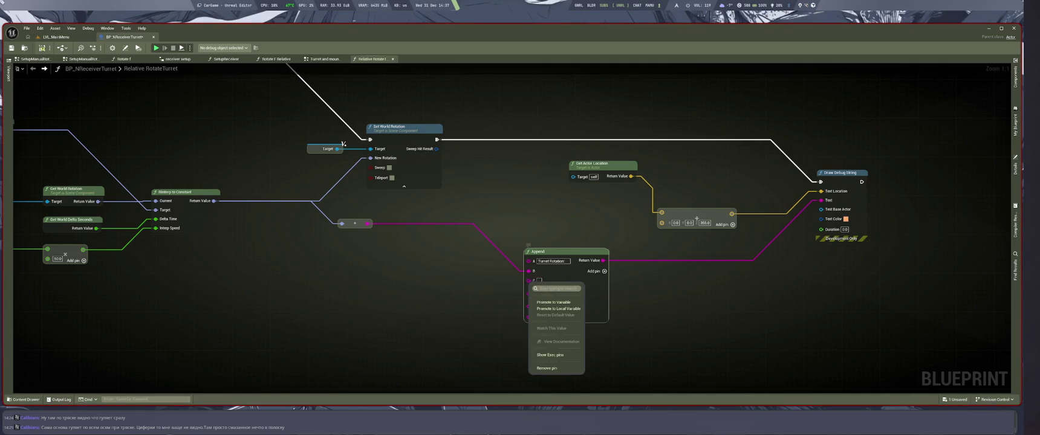
{"action": "left_click", "coordinate": [547, 368]}
Step: Add a new Append with A 'Turret Rotation:' and the rotation string on B, deleting the old Append
{"action": "left_click_drag", "start_coordinate": [603, 261], "coordinate": [641, 341]}
{"action": "type", "text": "append"}
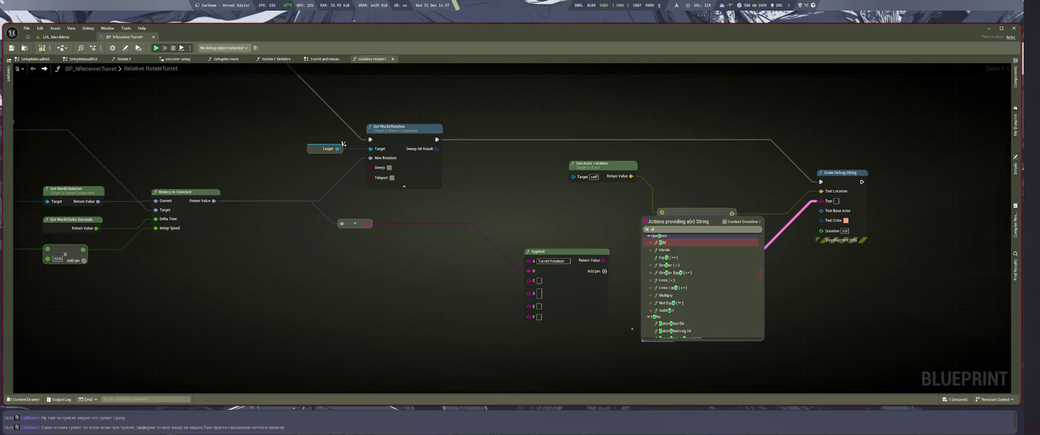
{"action": "key", "text": "Return"}
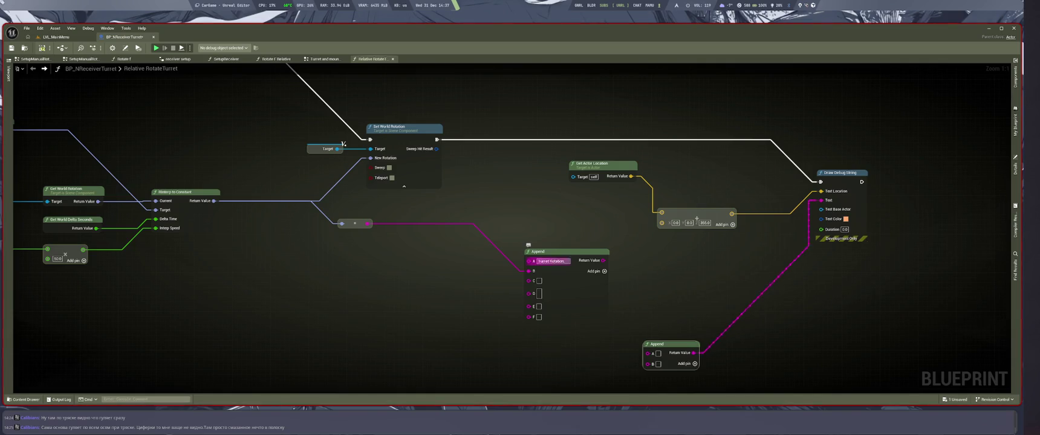
{"action": "key", "text": "ctrl+v"}
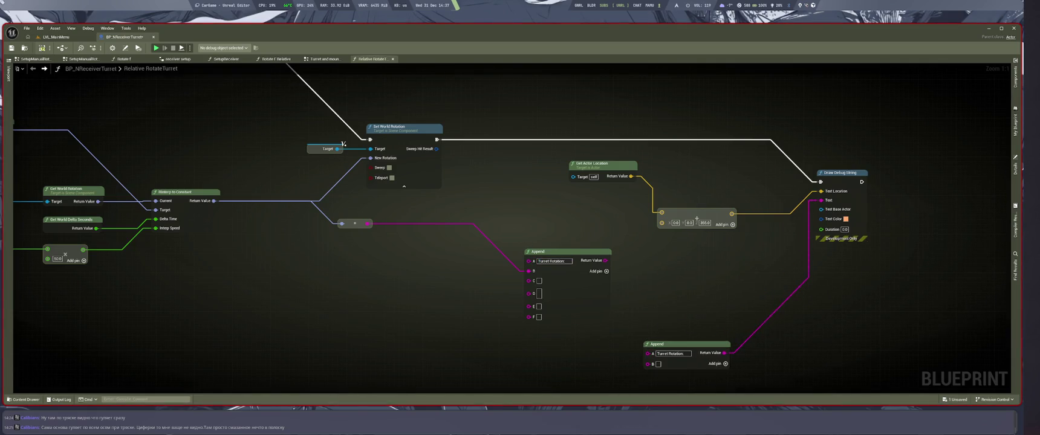
{"action": "mouse_move", "coordinate": [529, 270]}
{"action": "left_mouse_down"}
{"action": "mouse_move", "coordinate": [645, 363]}
{"action": "mouse_move", "coordinate": [579, 279]}
{"action": "left_mouse_up"}
{"action": "key", "text": "Delete"}
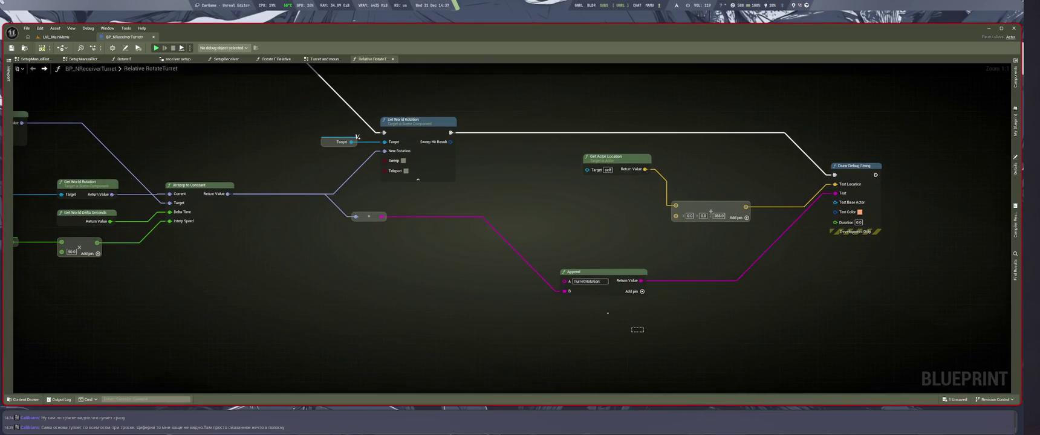
Step: Duplicate the Append and label the two copies 'Deck Rotation:' and 'Mount Rotation:'
{"action": "key", "text": "ctrl+v"}
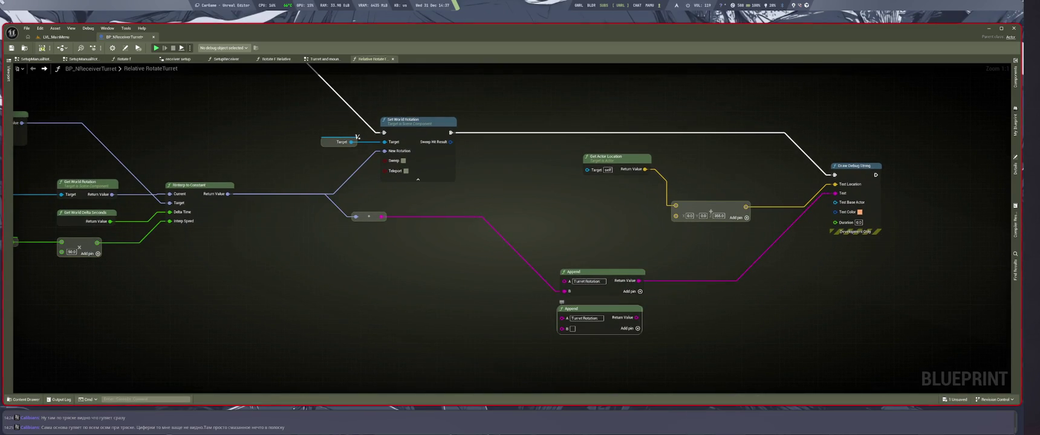
{"action": "left_click", "coordinate": [587, 281]}
{"action": "type", "text": "Deck Rotation:"}
{"action": "left_click", "coordinate": [576, 318]}
{"action": "type", "text": "Mount Rotation:"}
{"action": "key", "text": "Return"}
Step: Wire the rotation string into the Mount Rotation: Append and tidy the location and offset nodes
{"action": "left_click_drag", "start_coordinate": [451, 296], "coordinate": [581, 293]}
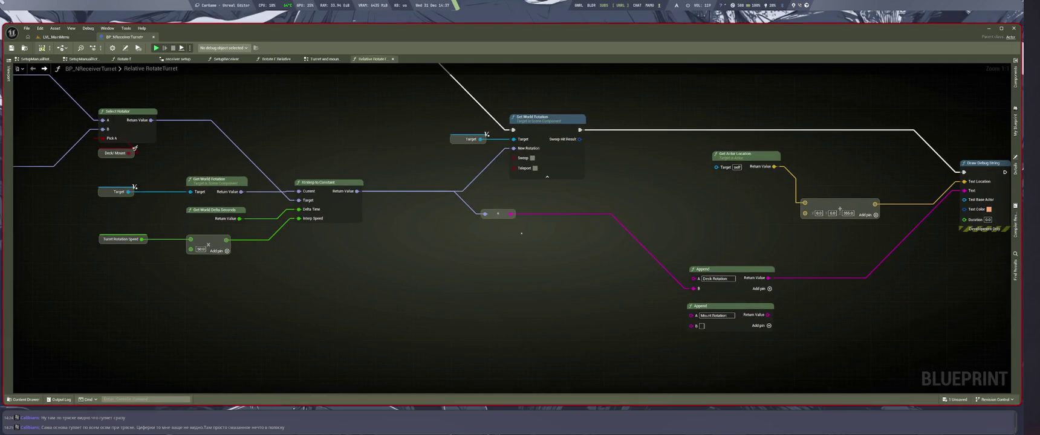
{"action": "mouse_move", "coordinate": [510, 214]}
{"action": "left_mouse_down"}
{"action": "mouse_move", "coordinate": [673, 337]}
{"action": "mouse_move", "coordinate": [691, 326]}
{"action": "left_mouse_up"}
{"action": "mouse_move", "coordinate": [497, 215]}
{"action": "left_mouse_down"}
{"action": "mouse_move", "coordinate": [515, 249]}
{"action": "mouse_move", "coordinate": [620, 301]}
{"action": "left_mouse_up"}
{"action": "scroll", "coordinate": [299, 290], "scroll_direction": "down", "scroll_amount": 4}
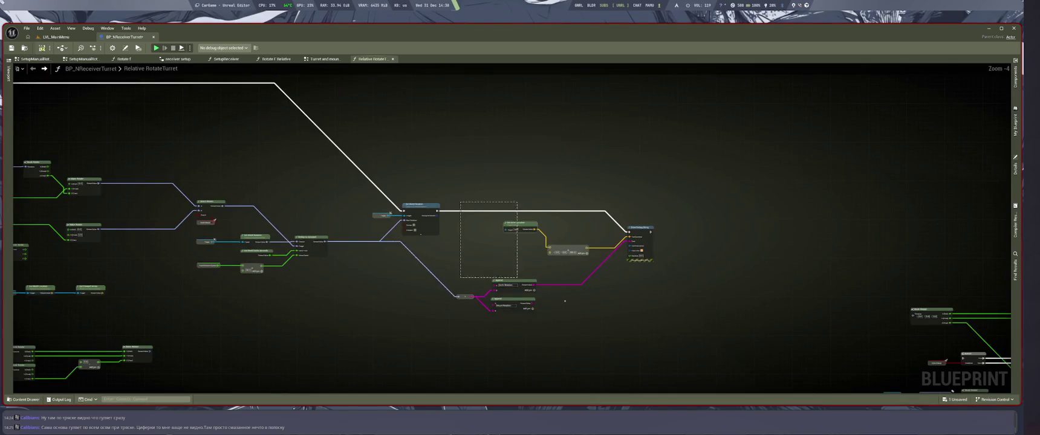
{"action": "scroll", "coordinate": [478, 260], "scroll_direction": "up", "scroll_amount": 4}
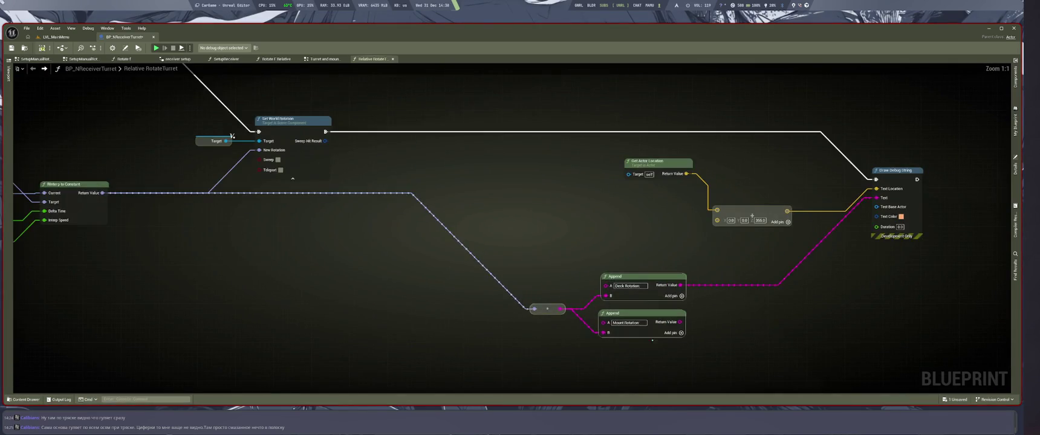
{"action": "left_click_drag", "start_coordinate": [601, 308], "coordinate": [594, 308]}
{"action": "left_click_drag", "start_coordinate": [647, 162], "coordinate": [624, 173]}
{"action": "left_click_drag", "start_coordinate": [780, 308], "coordinate": [864, 319]}
{"action": "left_click_drag", "start_coordinate": [629, 174], "coordinate": [622, 167]}
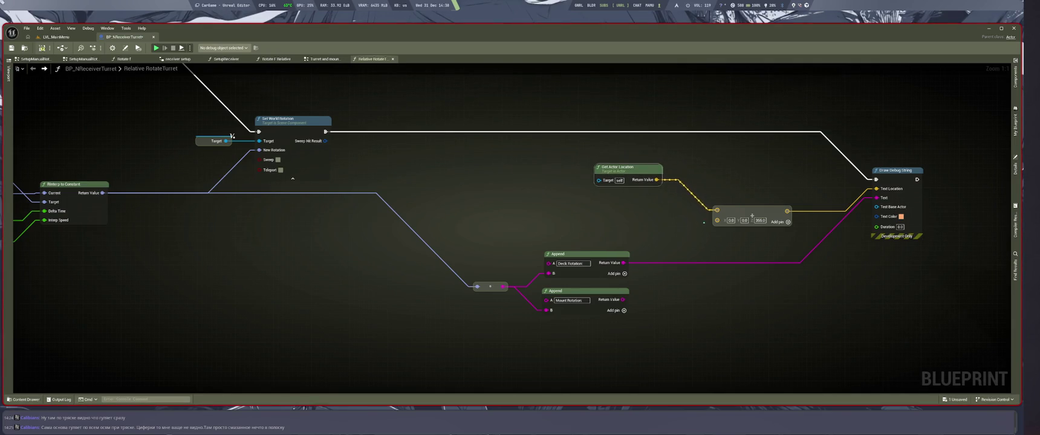
Step: Straighten the location wire and split the offset vector pin into X, Y and Z
{"action": "key", "text": "q"}
{"action": "left_click", "coordinate": [714, 209]}
{"action": "right_click", "coordinate": [732, 173]}
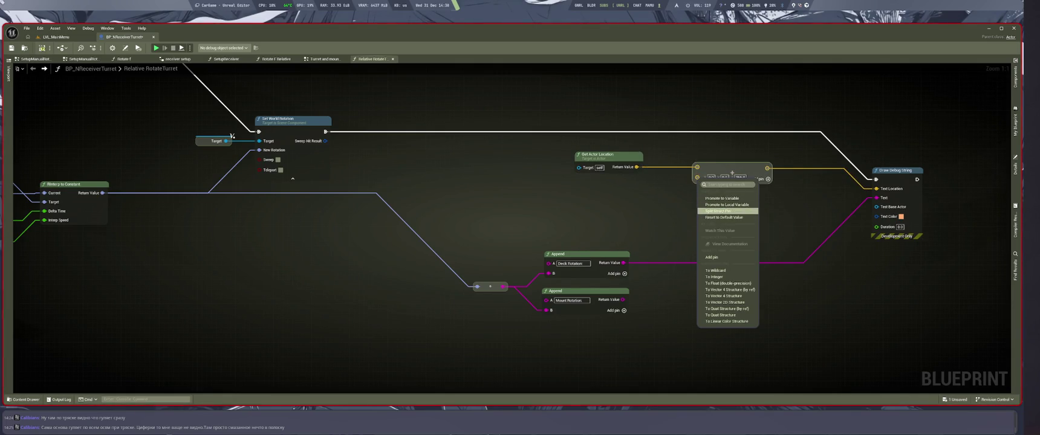
{"action": "left_click", "coordinate": [726, 211]}
Step: Add a Select Float feeding the offset's Y value, discarding a mistaken Add node
{"action": "left_click_drag", "start_coordinate": [697, 187], "coordinate": [629, 208]}
{"action": "type", "text": "add"}
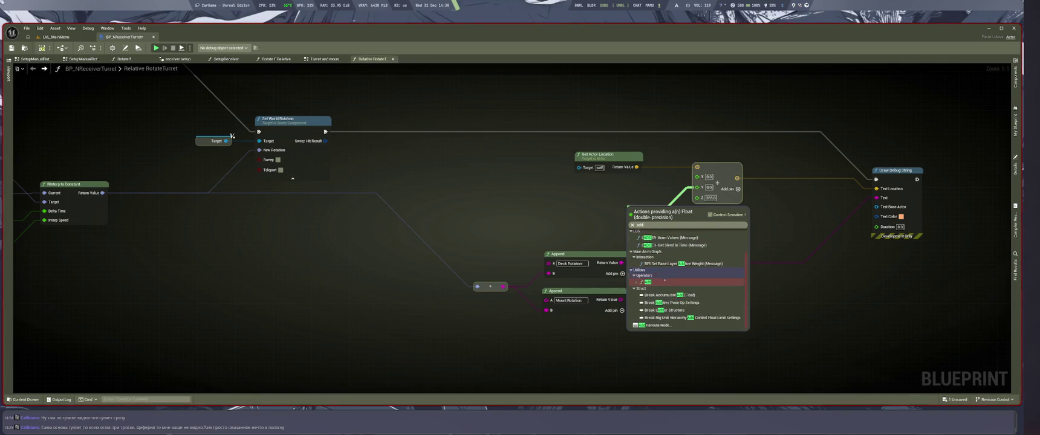
{"action": "left_click", "coordinate": [665, 282]}
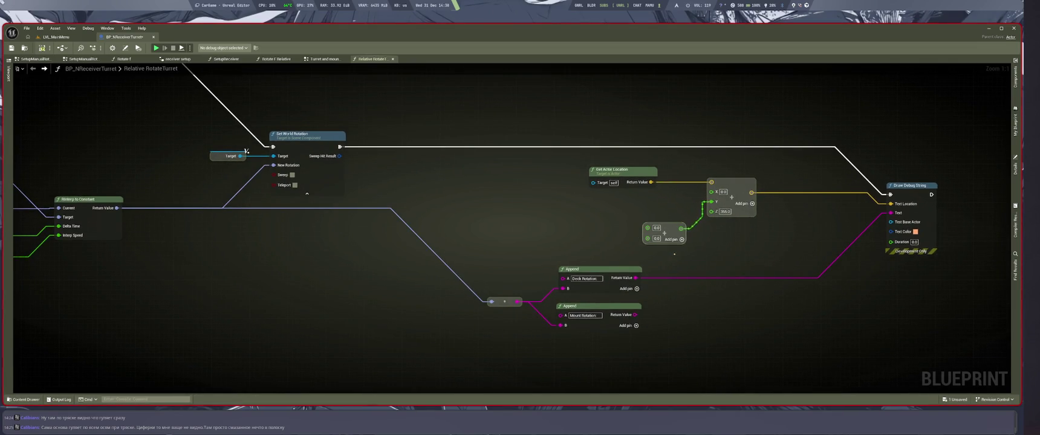
{"action": "key", "text": "ctrl+z"}
{"action": "left_click_drag", "start_coordinate": [711, 202], "coordinate": [626, 214]}
{"action": "type", "text": "select"}
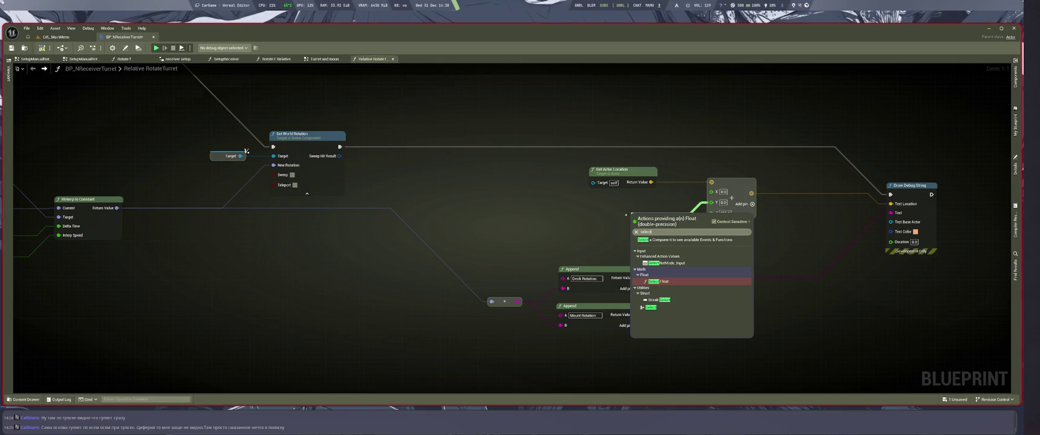
{"action": "key", "text": "Return"}
{"action": "scroll", "coordinate": [400, 122], "scroll_direction": "down", "scroll_amount": 5}
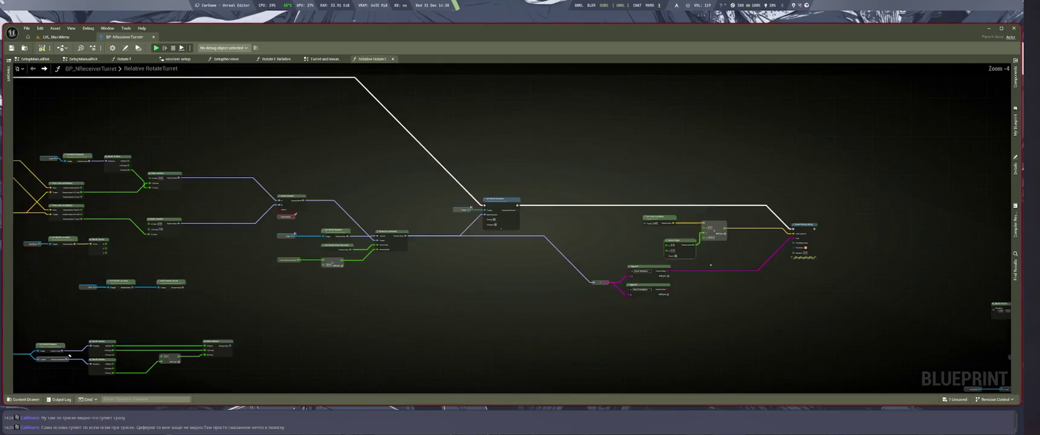
{"action": "scroll", "coordinate": [400, 122], "scroll_direction": "up", "scroll_amount": 2}
{"action": "scroll", "coordinate": [251, 139], "scroll_direction": "up", "scroll_amount": 3}
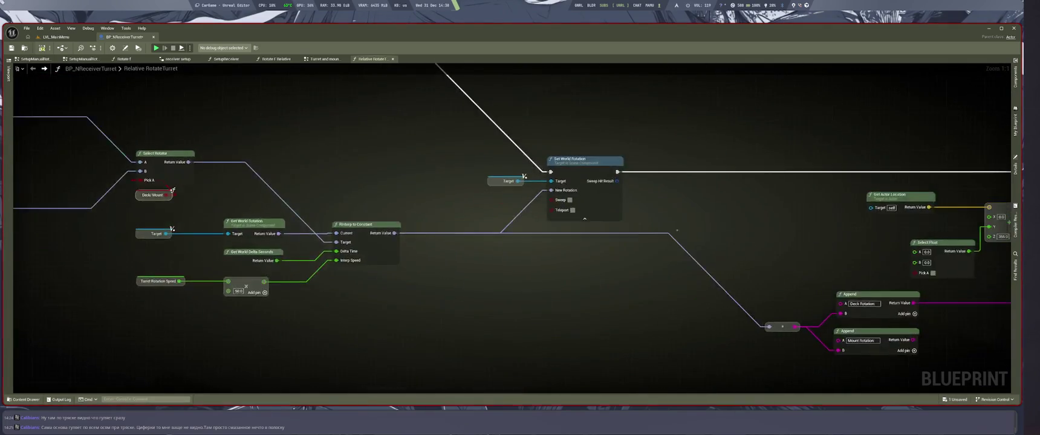
Step: Wire a Deck/Mount getter into Select Float's Pick A and set A to 100.0
{"action": "key", "text": "ctrl+v"}
{"action": "left_click_drag", "start_coordinate": [585, 227], "coordinate": [642, 236]}
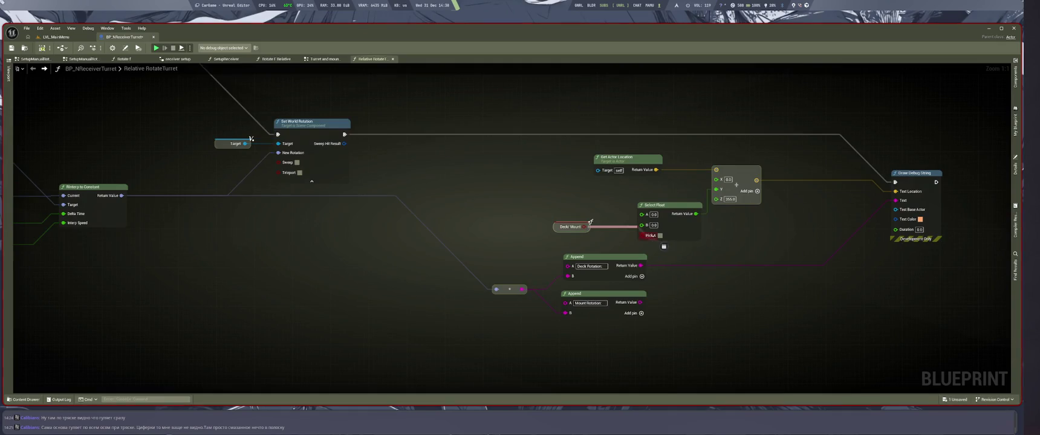
{"action": "left_click_drag", "start_coordinate": [579, 226], "coordinate": [613, 232]}
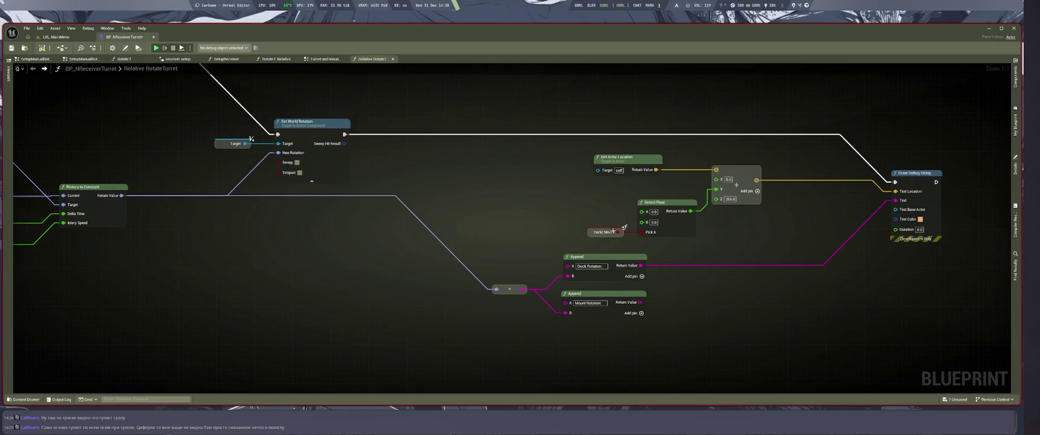
{"action": "left_click", "coordinate": [653, 212]}
{"action": "type", "text": "00"}
{"action": "key", "text": "Return"}
Step: Begin adding a Select node feeding the Draw Debug String Text input
{"action": "left_click_drag", "start_coordinate": [625, 227], "coordinate": [669, 198]}
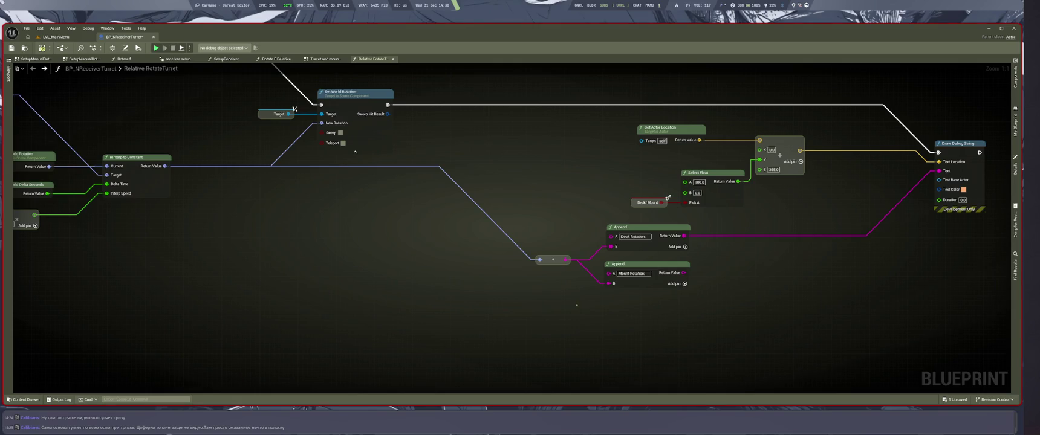
{"action": "left_click_drag", "start_coordinate": [668, 198], "coordinate": [630, 200]}
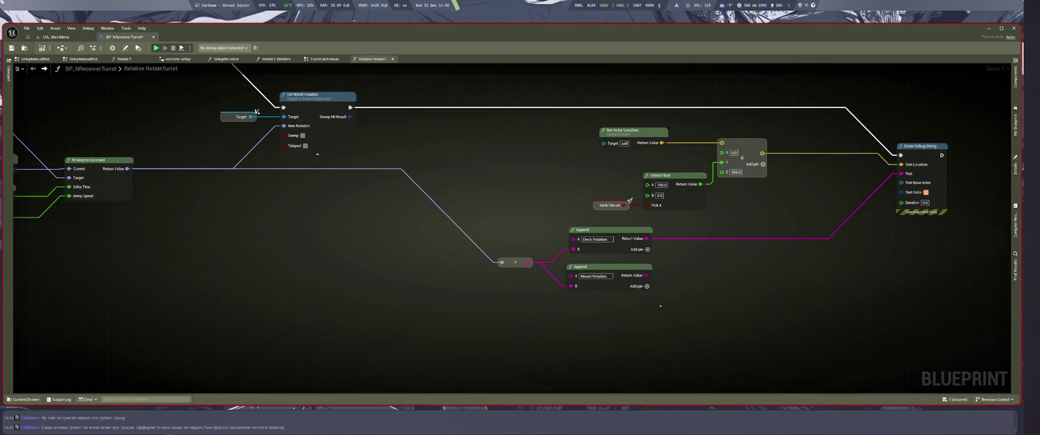
{"action": "left_click_drag", "start_coordinate": [901, 174], "coordinate": [743, 280]}
{"action": "type", "text": "selec"}
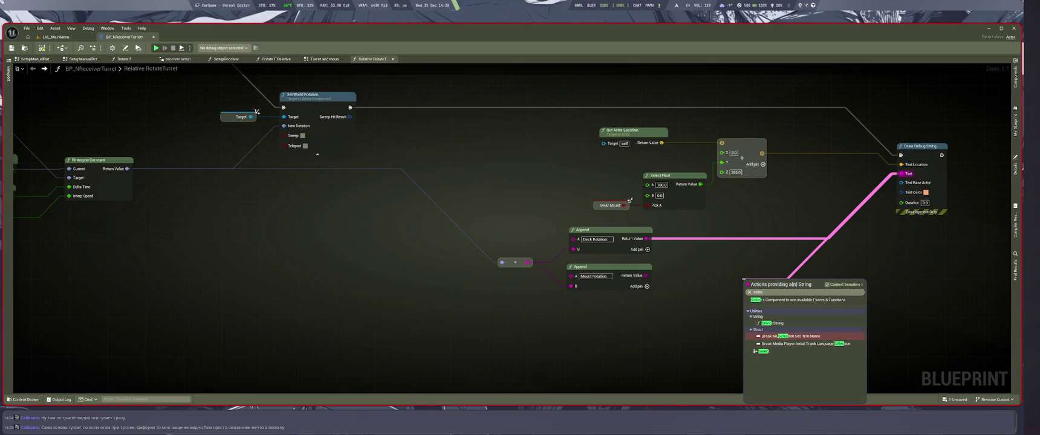
Step: Add a Select String for the debug text, with a second Deck/Mount getter wired to Pick A
{"action": "key", "text": "Return"}
{"action": "left_click", "coordinate": [598, 188]}
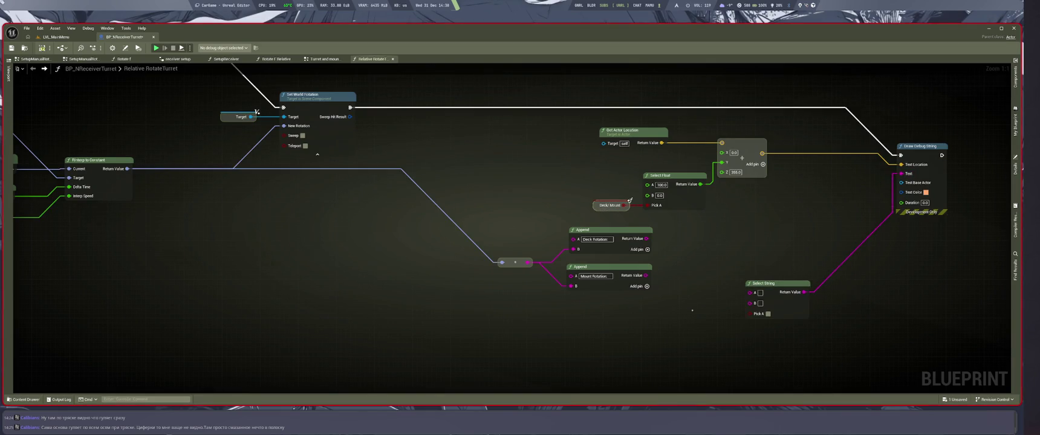
{"action": "key", "text": "ctrl+v"}
{"action": "left_click_drag", "start_coordinate": [726, 314], "coordinate": [750, 314]}
{"action": "left_click_drag", "start_coordinate": [771, 283], "coordinate": [771, 284]}
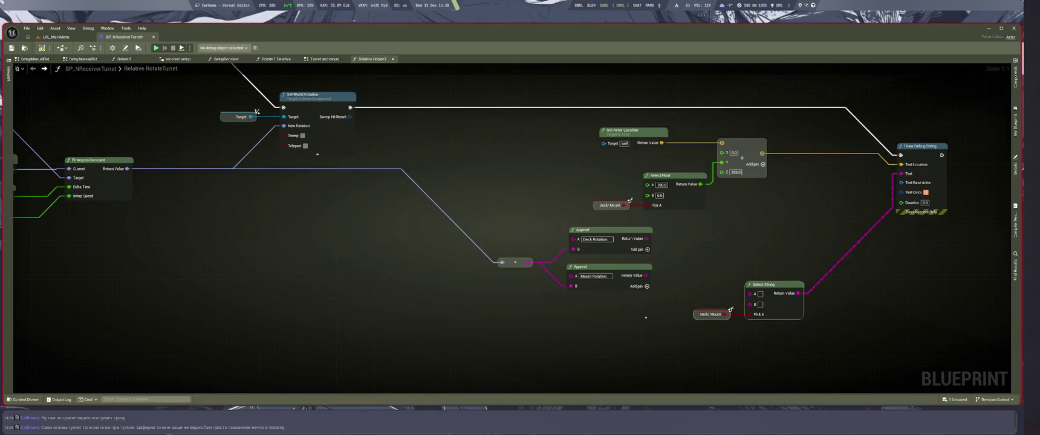
Step: Feed the Deck Rotation text into Select String's A and the Mount Rotation text into B
{"action": "left_click_drag", "start_coordinate": [646, 276], "coordinate": [750, 305]}
{"action": "mouse_move", "coordinate": [646, 239]}
{"action": "left_mouse_down"}
{"action": "mouse_move", "coordinate": [750, 293]}
{"action": "mouse_move", "coordinate": [758, 271]}
{"action": "left_mouse_up"}
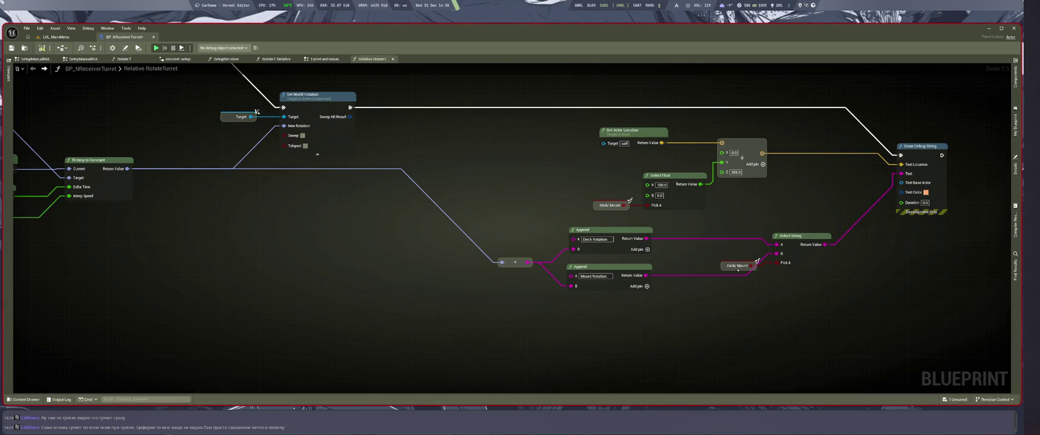
{"action": "left_click_drag", "start_coordinate": [408, 271], "coordinate": [505, 287]}
{"action": "scroll", "coordinate": [681, 288], "scroll_direction": "down", "scroll_amount": 4}
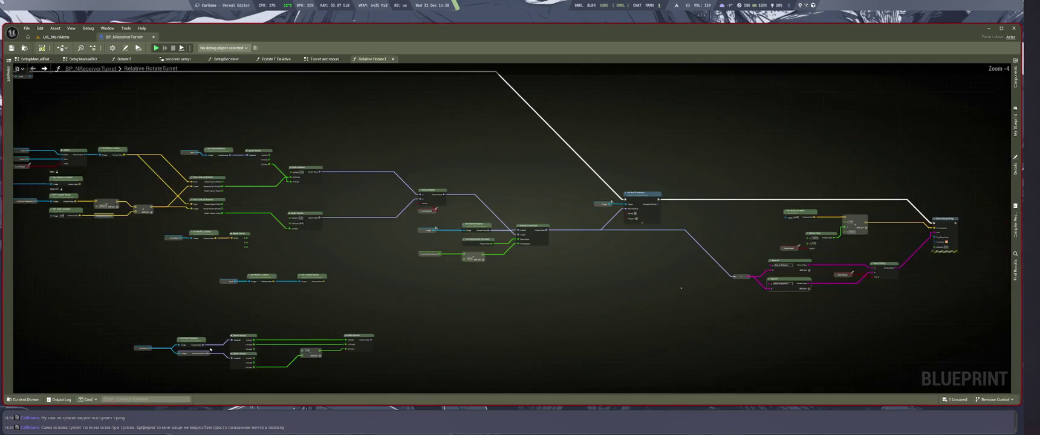
{"action": "scroll", "coordinate": [681, 288], "scroll_direction": "up", "scroll_amount": 3}
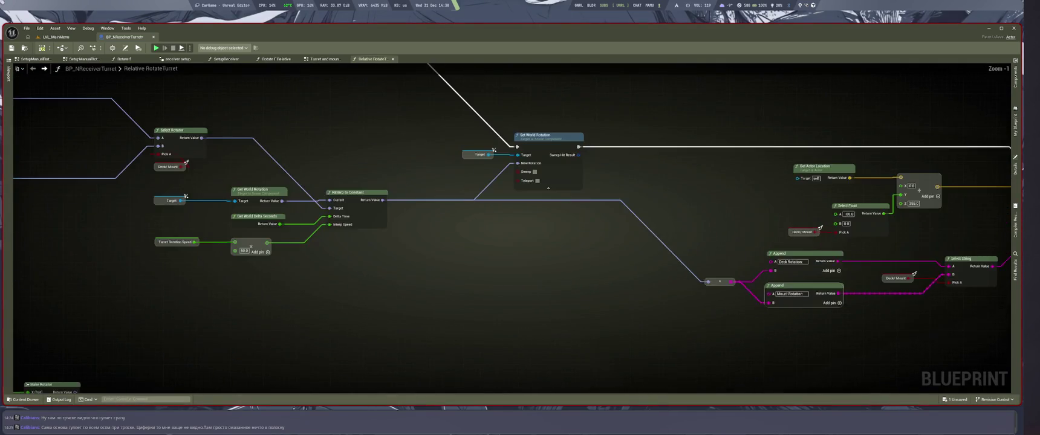
{"action": "scroll", "coordinate": [713, 342], "scroll_direction": "down", "scroll_amount": 4}
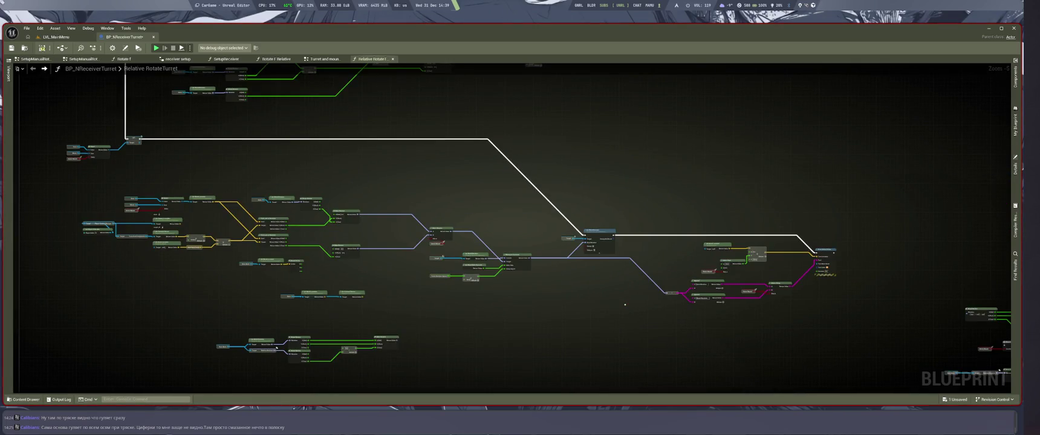
{"action": "scroll", "coordinate": [623, 304], "scroll_direction": "up", "scroll_amount": 3}
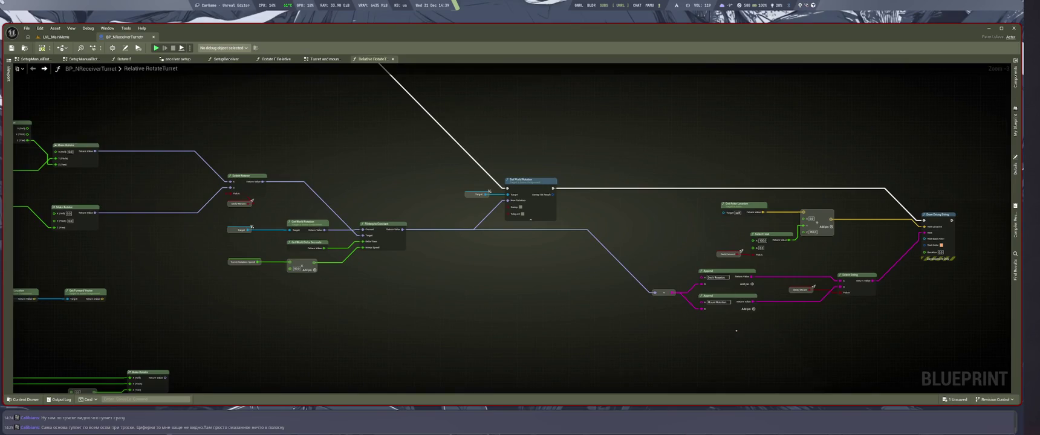
Step: Save the turret Blueprint and start a Play In Editor session from the level viewport
{"action": "key", "text": "ctrl+s"}
{"action": "left_click", "coordinate": [56, 37]}
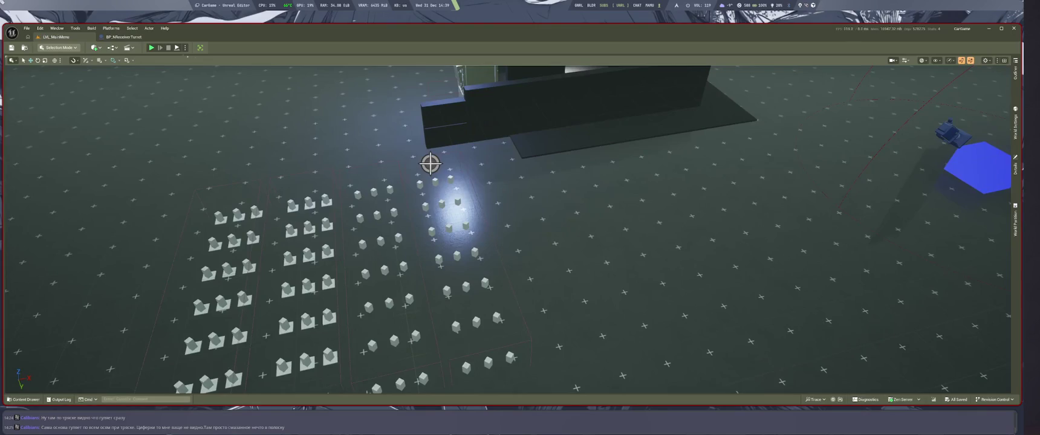
{"action": "key", "text": "alt+p"}
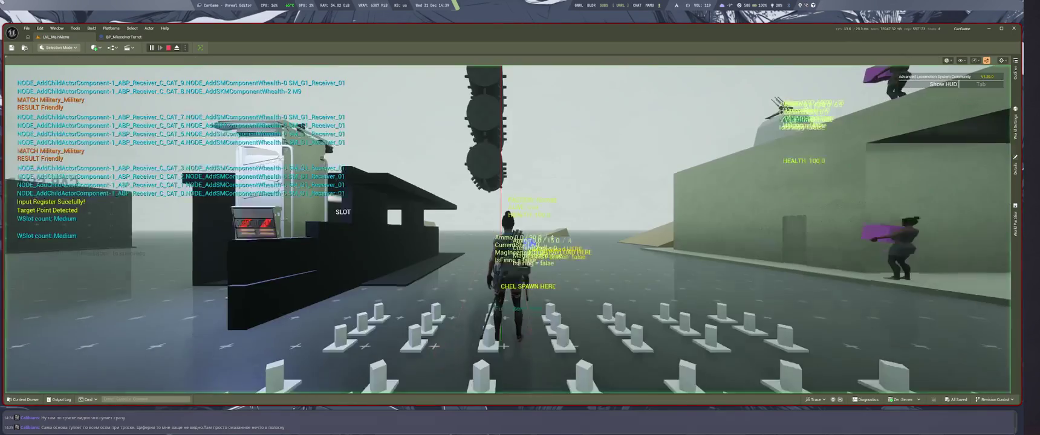
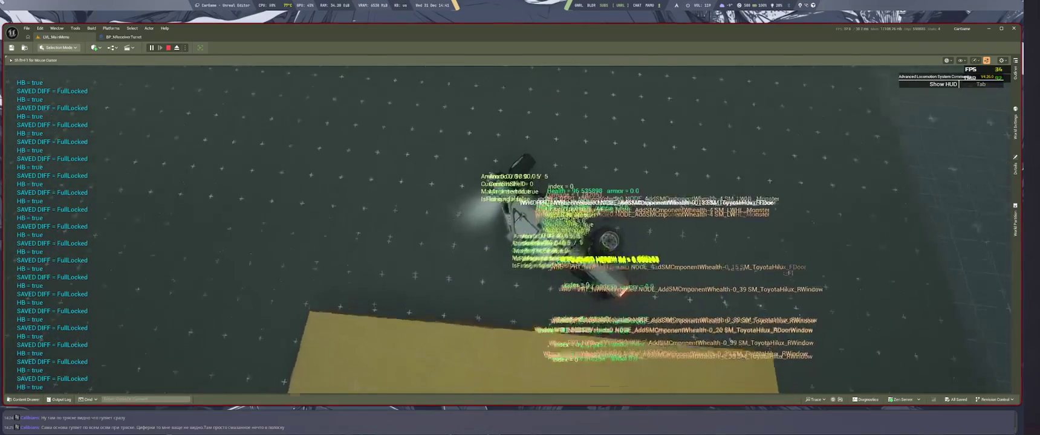
Step: Stop the play test and bring the Draw Debug String and Select String nodes into view
{"action": "key", "text": "Escape"}
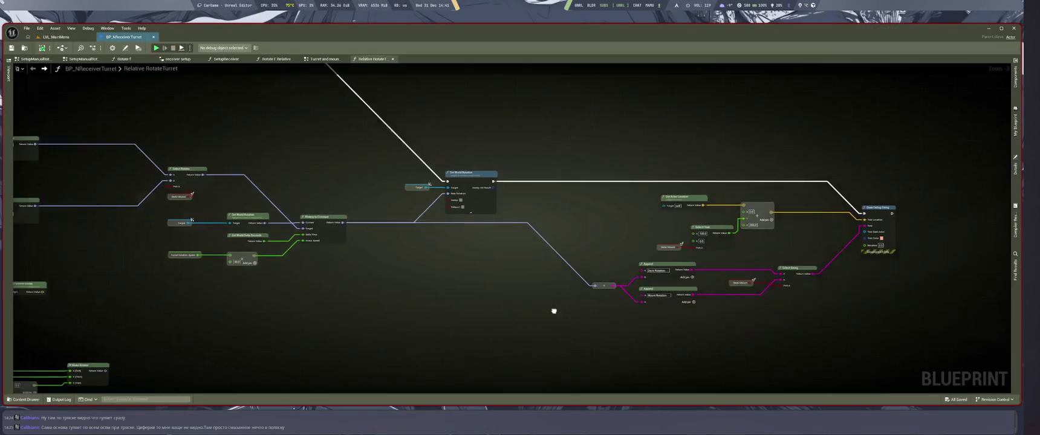
{"action": "left_click_drag", "start_coordinate": [560, 305], "coordinate": [722, 346]}
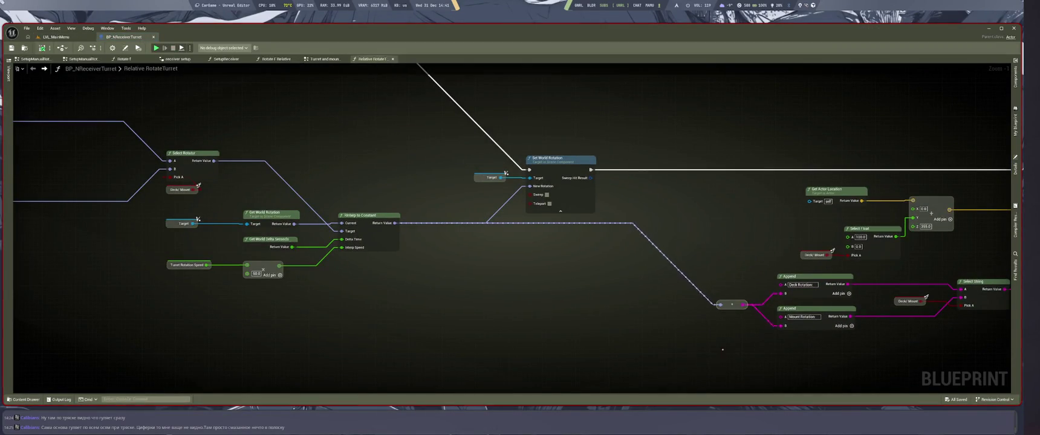
{"action": "left_click_drag", "start_coordinate": [612, 357], "coordinate": [393, 341]}
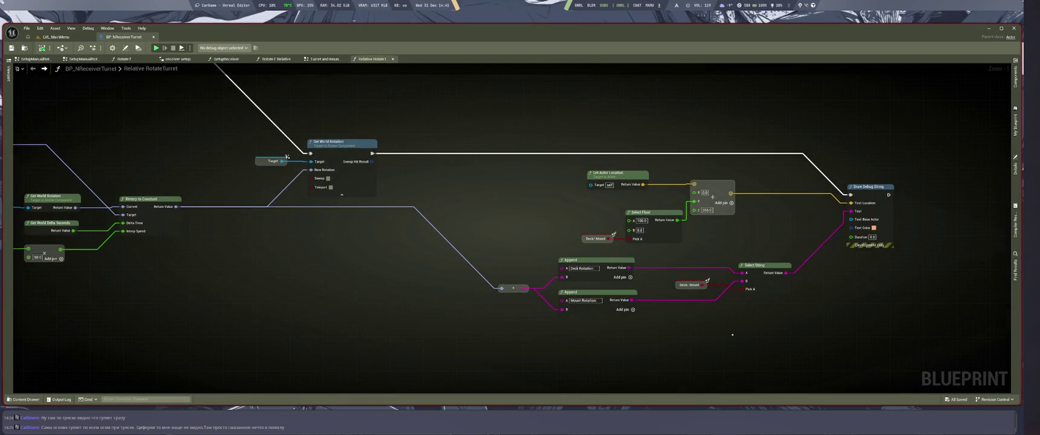
{"action": "left_click_drag", "start_coordinate": [770, 294], "coordinate": [782, 301]}
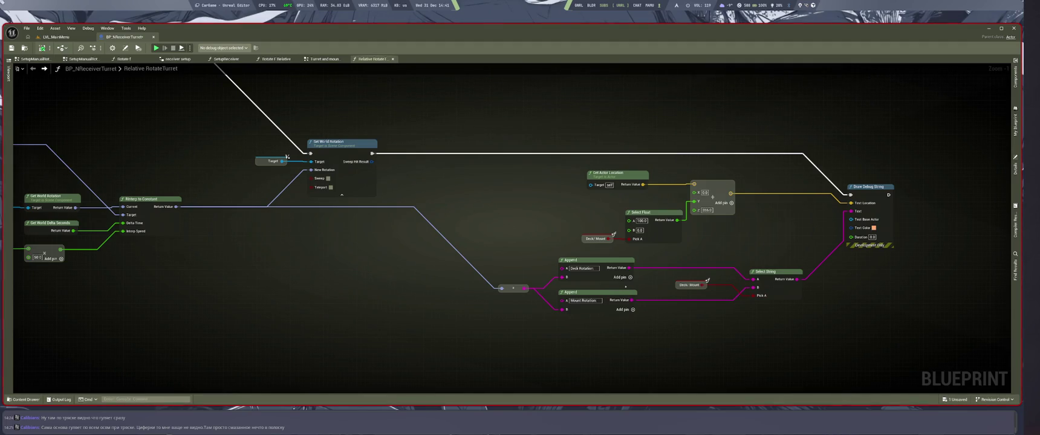
Step: Wire Mount Rotation text into Select String A and Deck Rotation into B, tidy, and save
{"action": "mouse_move", "coordinate": [630, 268]}
{"action": "left_mouse_down"}
{"action": "mouse_move", "coordinate": [633, 301]}
{"action": "mouse_move", "coordinate": [638, 271]}
{"action": "mouse_move", "coordinate": [754, 287]}
{"action": "left_mouse_up"}
{"action": "mouse_move", "coordinate": [580, 260]}
{"action": "left_mouse_down"}
{"action": "mouse_move", "coordinate": [580, 321]}
{"action": "mouse_move", "coordinate": [612, 308]}
{"action": "mouse_move", "coordinate": [613, 320]}
{"action": "mouse_move", "coordinate": [613, 308]}
{"action": "left_mouse_up"}
{"action": "left_click", "coordinate": [696, 299]}
{"action": "left_click_drag", "start_coordinate": [690, 285], "coordinate": [678, 283]}
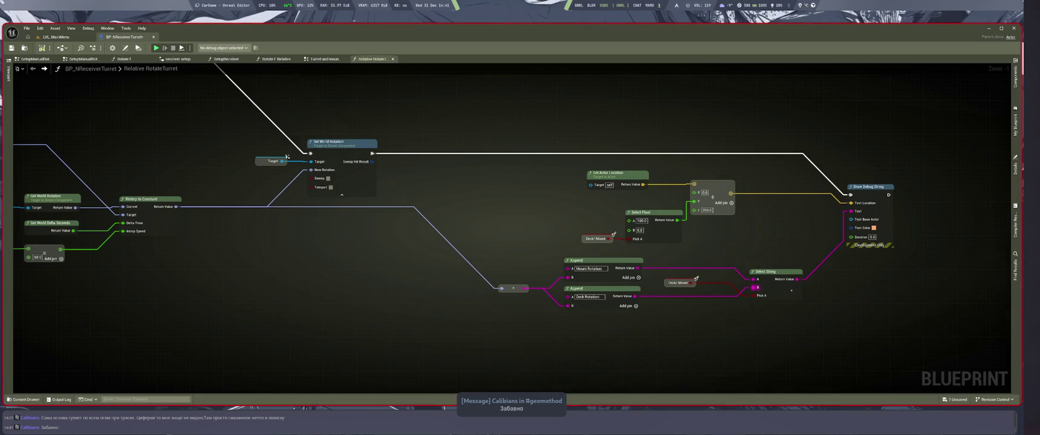
{"action": "left_click_drag", "start_coordinate": [776, 272], "coordinate": [772, 268]}
{"action": "left_click", "coordinate": [749, 260]}
{"action": "left_click", "coordinate": [513, 288]}
{"action": "left_click_drag", "start_coordinate": [513, 288], "coordinate": [515, 290]}
{"action": "key", "text": "ctrl+s"}
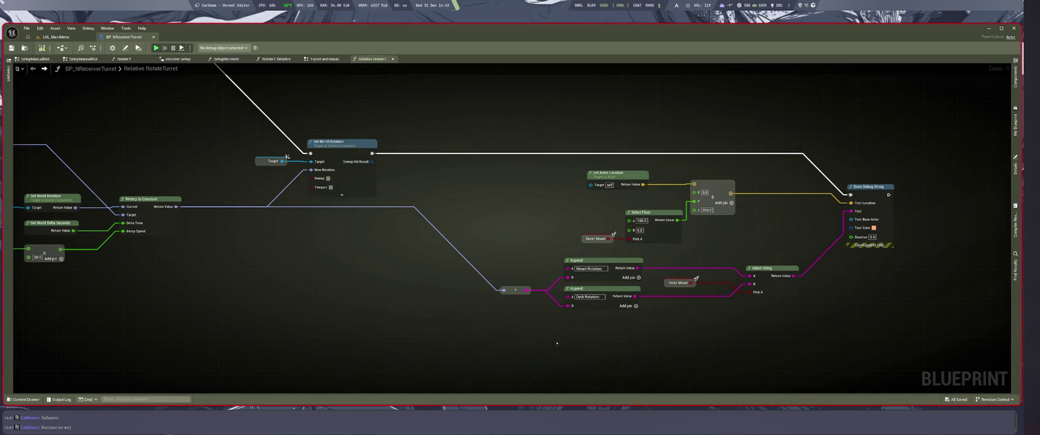
Step: Box-select the Append and debug-text nodes, then switch to the browser workspace
{"action": "scroll", "coordinate": [546, 331], "scroll_direction": "up", "scroll_amount": 1}
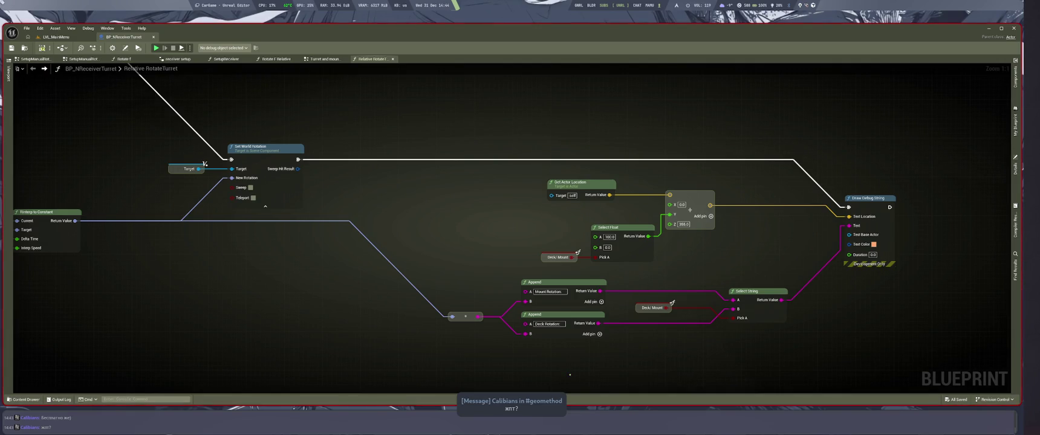
{"action": "scroll", "coordinate": [581, 358], "scroll_direction": "down", "scroll_amount": 5}
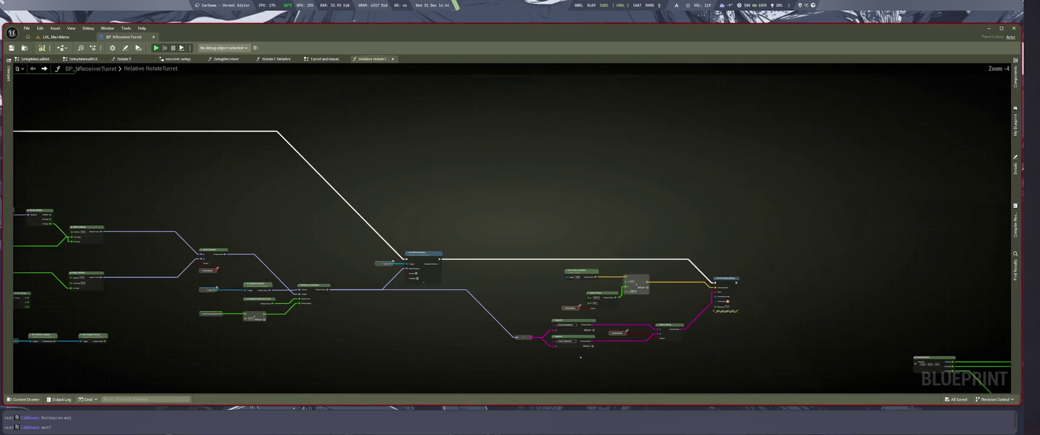
{"action": "scroll", "coordinate": [580, 357], "scroll_direction": "up", "scroll_amount": 3}
{"action": "left_click_drag", "start_coordinate": [570, 369], "coordinate": [547, 306]}
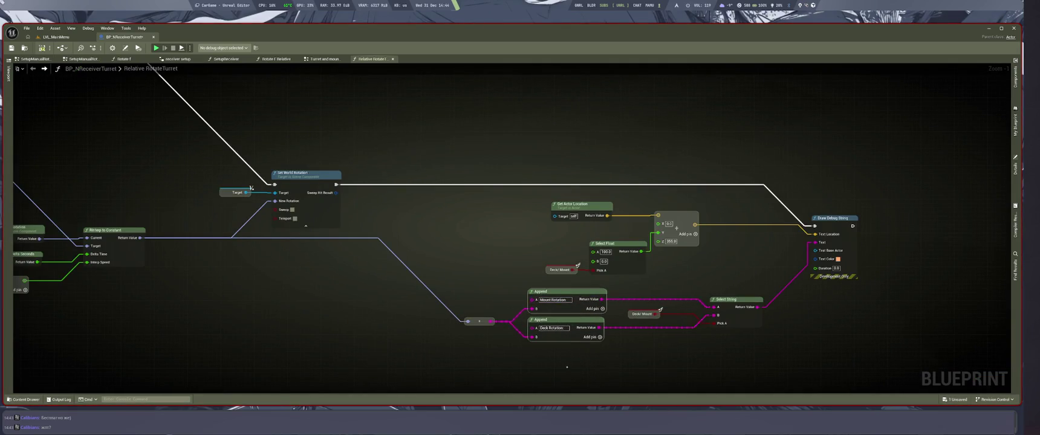
{"action": "scroll", "coordinate": [546, 296], "scroll_direction": "up", "scroll_amount": 1}
{"action": "left_click_drag", "start_coordinate": [512, 144], "coordinate": [882, 378]}
{"action": "left_click_drag", "start_coordinate": [806, 353], "coordinate": [757, 378]}
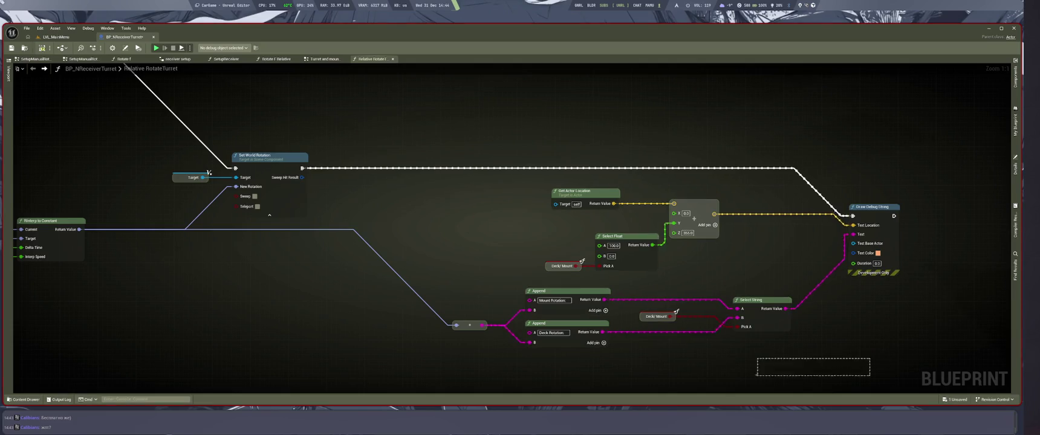
{"action": "key", "text": "super+1"}
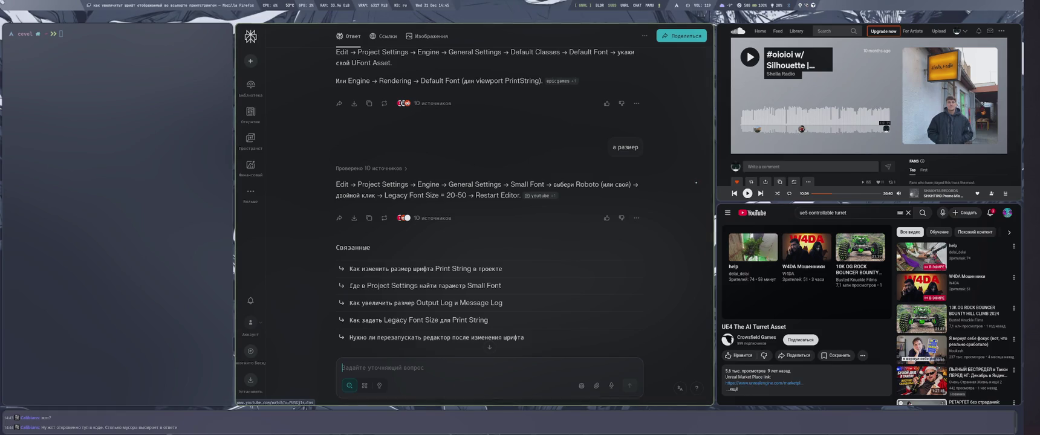
Step: Go back to the earlier Perplexity turret-rotation thread, review it, then move to LMArena
{"action": "key", "text": "ctrl+i"}
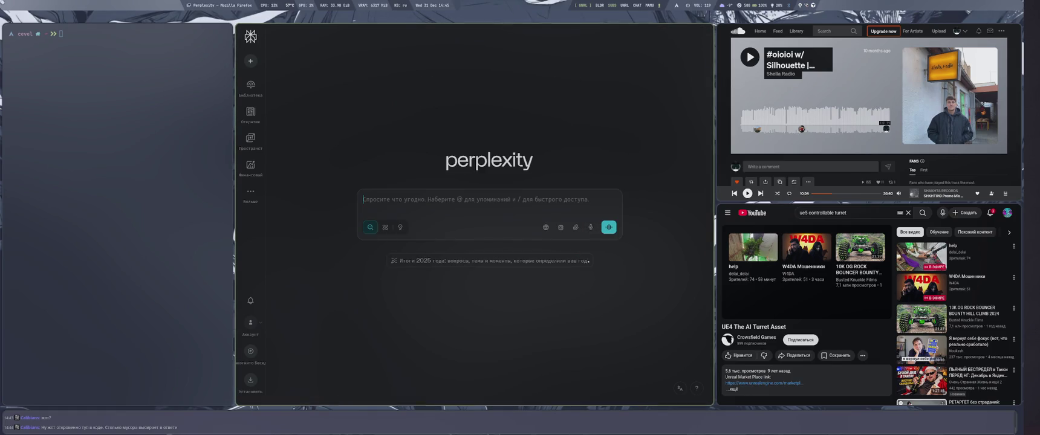
{"action": "key", "text": "alt+Left"}
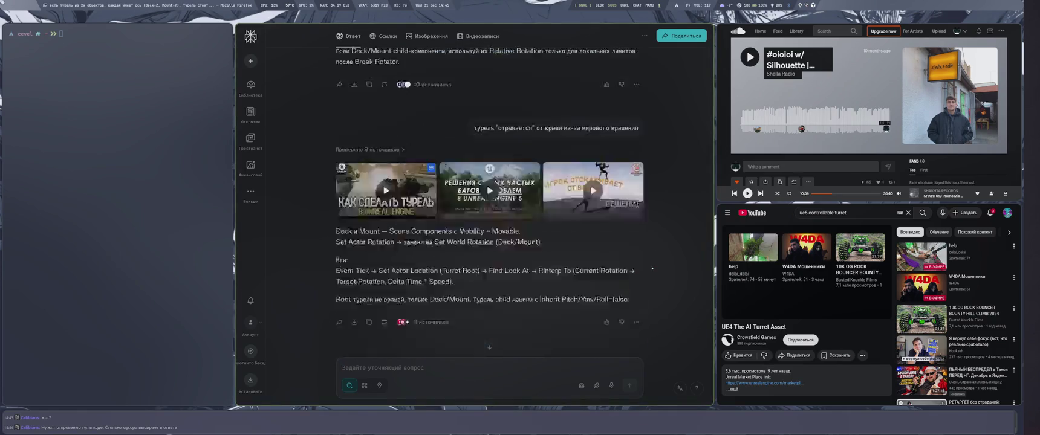
{"action": "scroll", "coordinate": [664, 273], "scroll_direction": "up", "scroll_amount": 5}
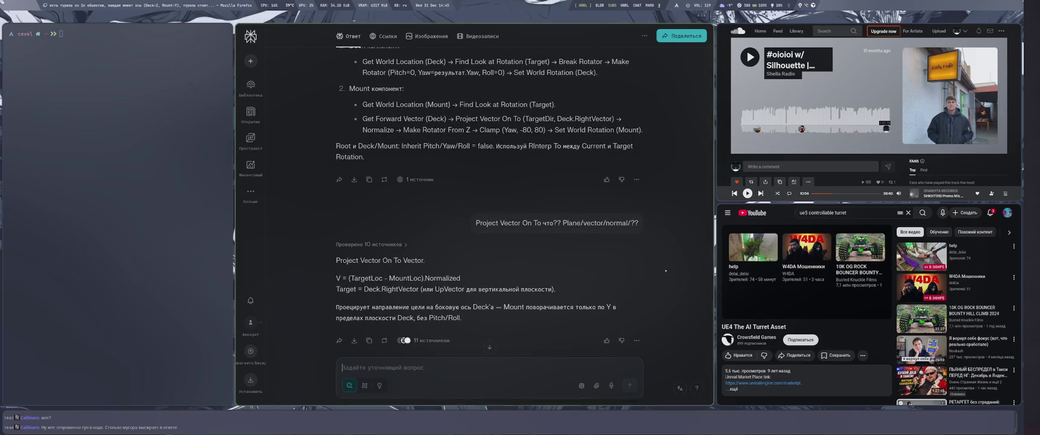
{"action": "key", "text": "ctrl+Tab"}
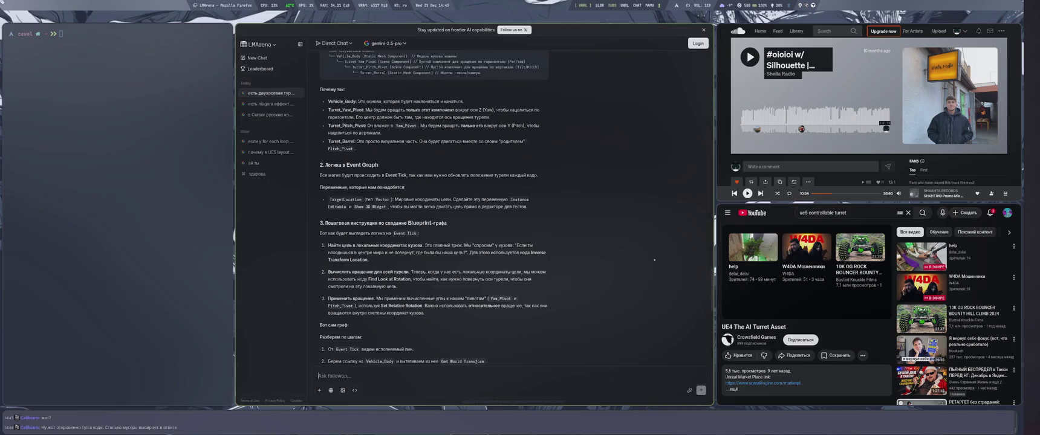
Step: Choose gpt-5.2-high, start a new chat, and send a short opener message
{"action": "left_click", "coordinate": [380, 44]}
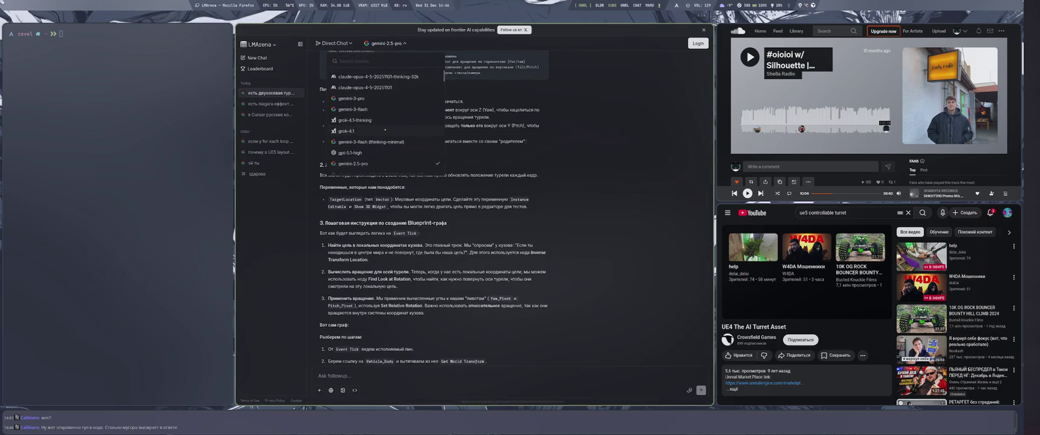
{"action": "scroll", "coordinate": [385, 130], "scroll_direction": "down", "scroll_amount": 5}
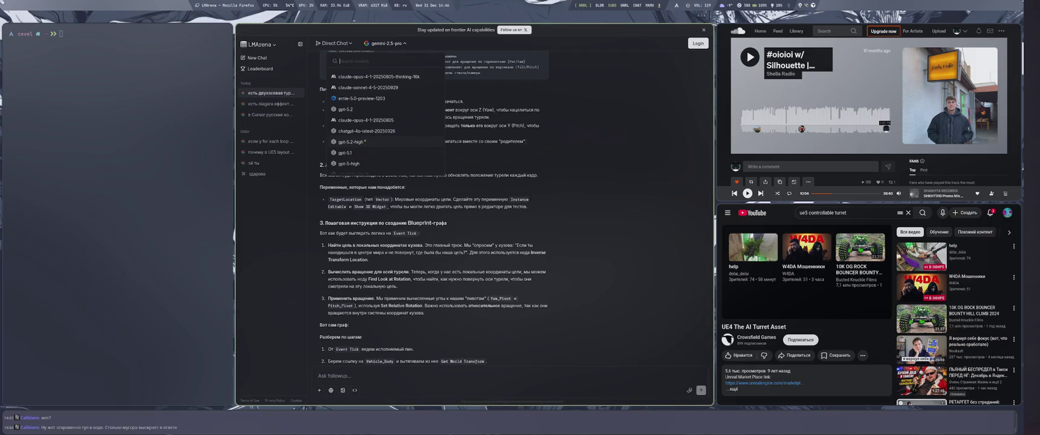
{"action": "left_click", "coordinate": [365, 142]}
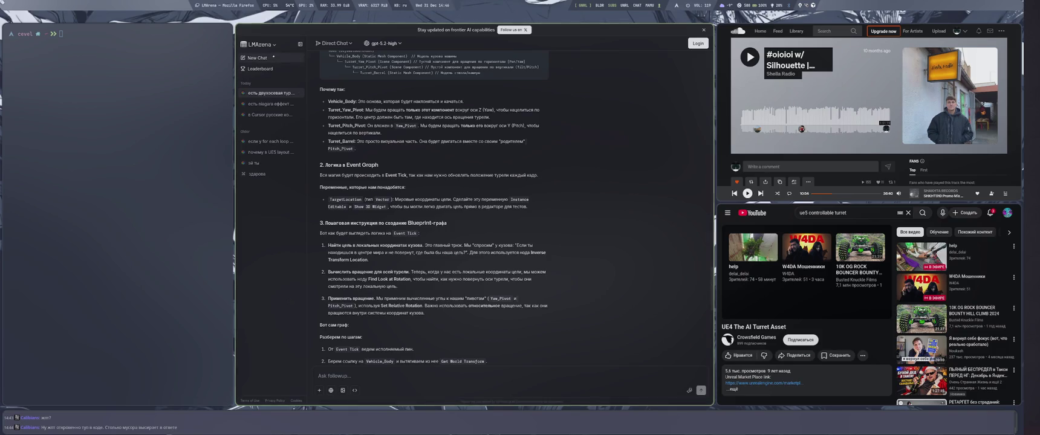
{"action": "left_click", "coordinate": [295, 58]}
{"action": "type", "text": "чел"}
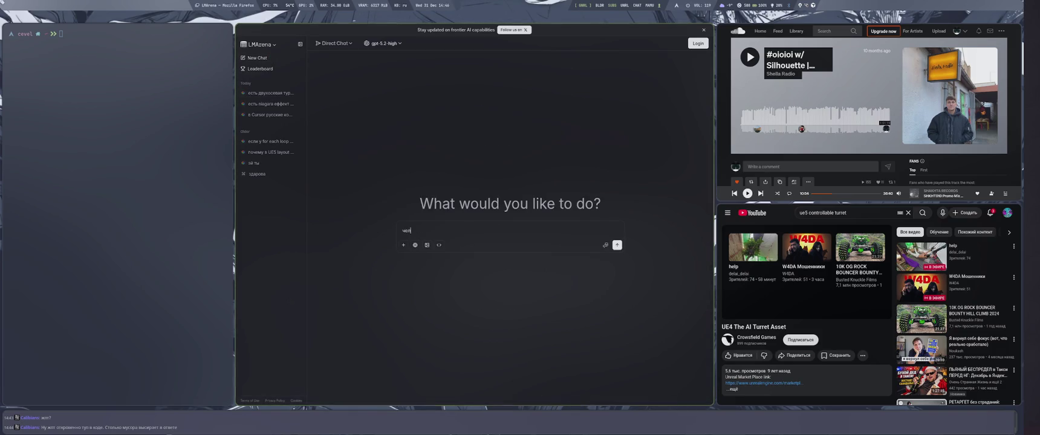
{"action": "key", "text": "Return"}
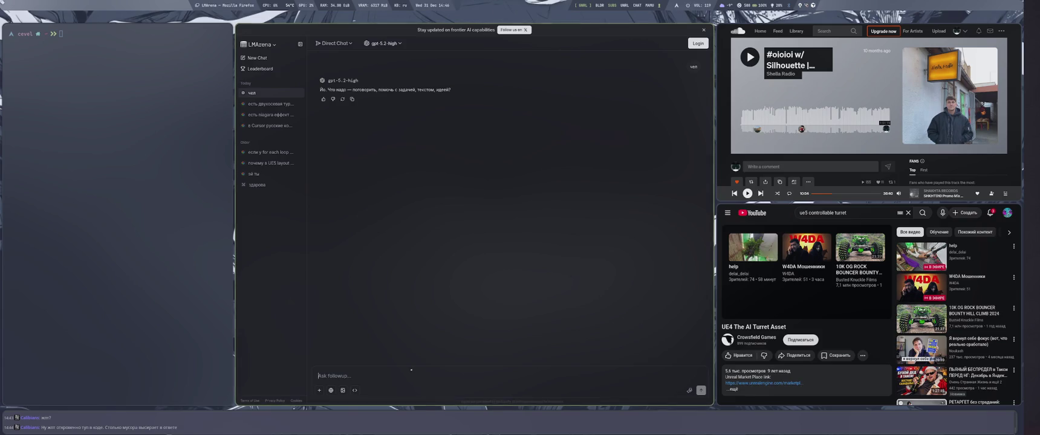
Step: Glance over the Perplexity conversation, then return to the LMArena chat
{"action": "key", "text": "ctrl+Tab"}
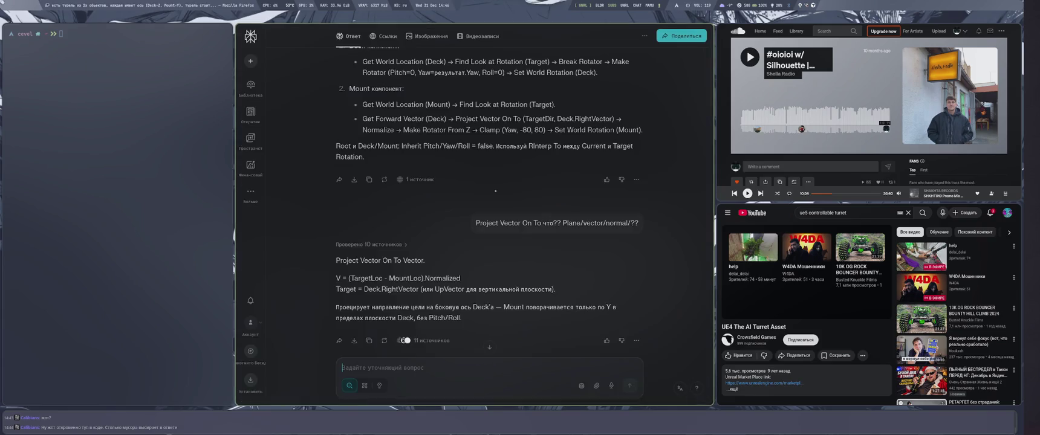
{"action": "scroll", "coordinate": [453, 221], "scroll_direction": "down", "scroll_amount": 5}
{"action": "scroll", "coordinate": [453, 221], "scroll_direction": "up", "scroll_amount": 15}
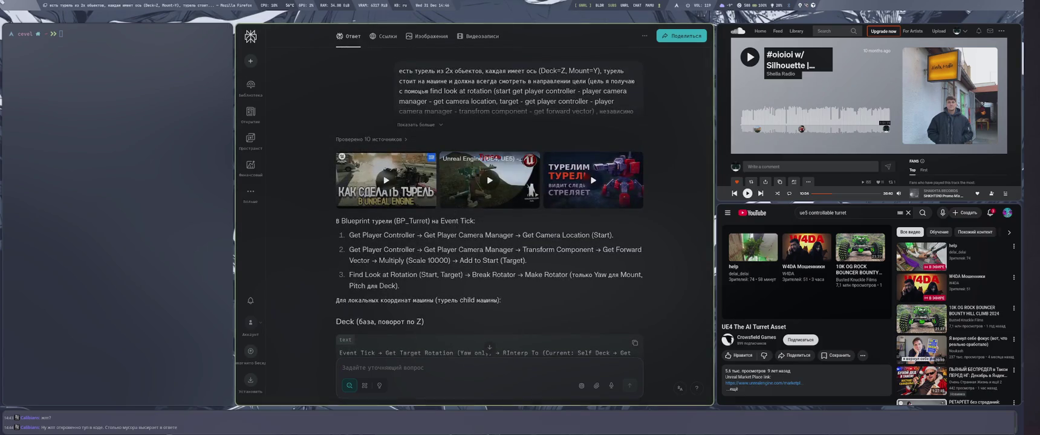
{"action": "key", "text": "ctrl+shift+Tab"}
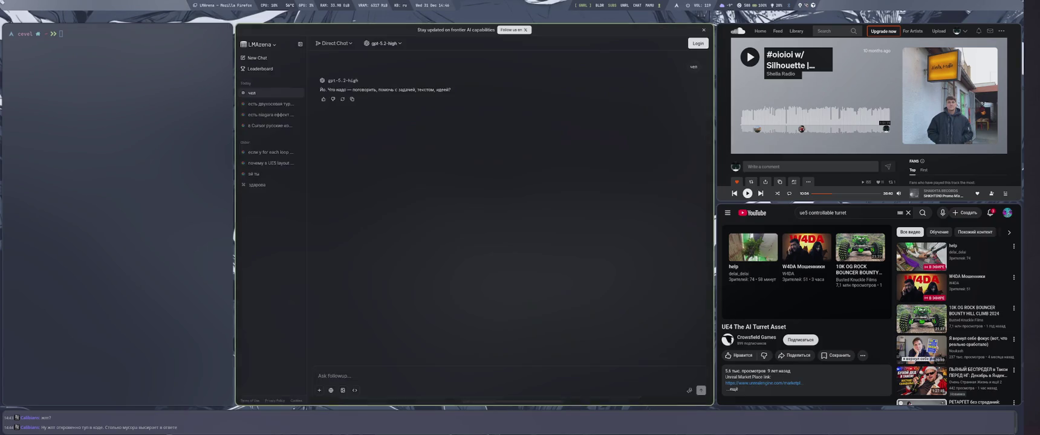
Step: Paste the Deck/Mount camera-aim question, add a closing remark, and send it to gpt-5.2-high
{"action": "type", "text": "есть турель из 2х обьектов, каждая имеет ось (Deck=Z, Mount=Y), турель стоит на машине и должна всегда смотреть в направлении цели (цель я получаю с помощью find look at rotation (start get player controller - player camera manager - get camera location, target - get player controller - player camera manager - transfrom component - get forward vector) , независимо от поворотов кузова машины. Го сделаем турель в локальных коордах"}
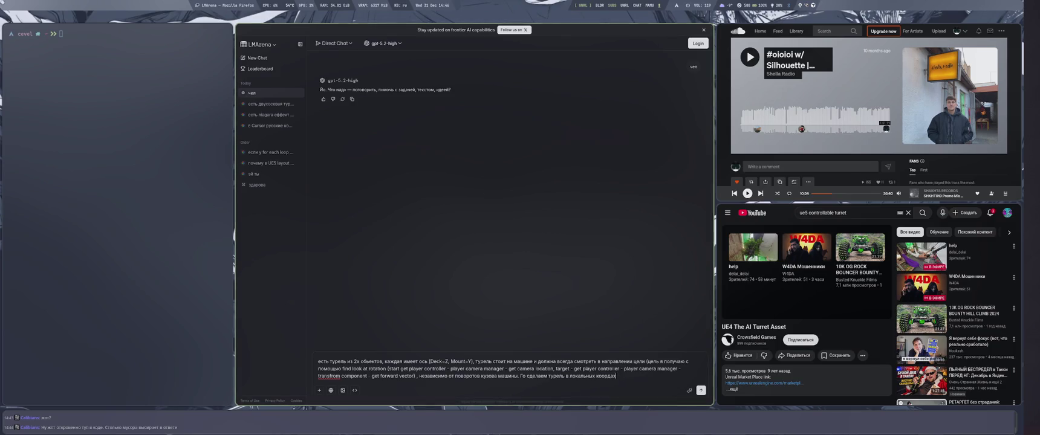
{"action": "type", "text": "бы заебись все работало"}
{"action": "key", "text": "Return"}
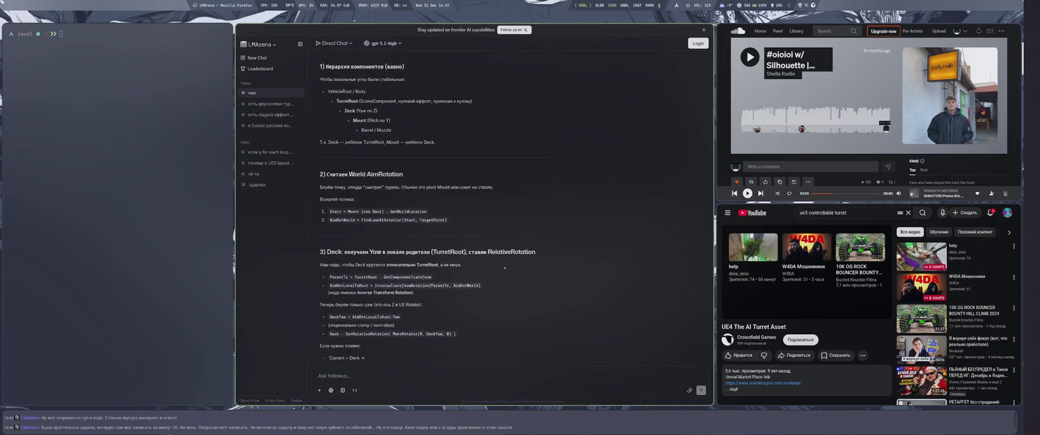
Step: Read through gpt-5.2-high's Deck yaw / Mount pitch answer, then return to Unreal Editor
{"action": "scroll", "coordinate": [503, 266], "scroll_direction": "up", "scroll_amount": 8}
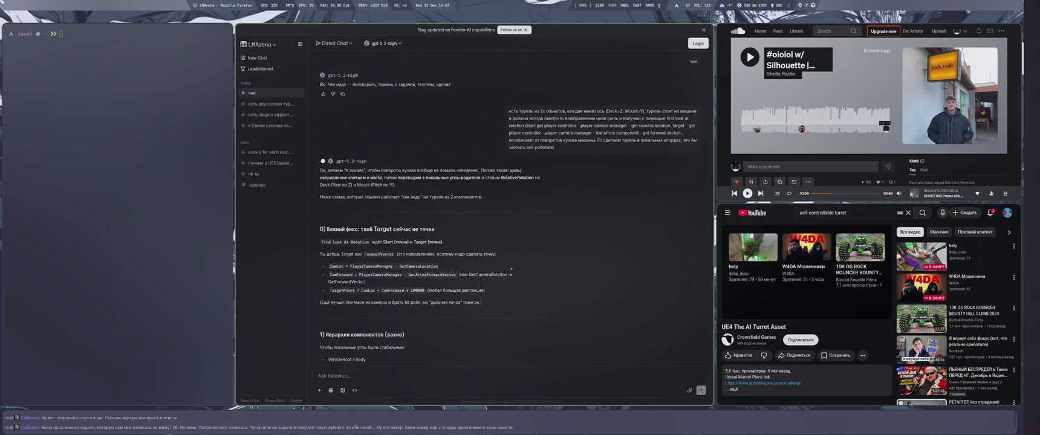
{"action": "scroll", "coordinate": [507, 262], "scroll_direction": "down", "scroll_amount": 10}
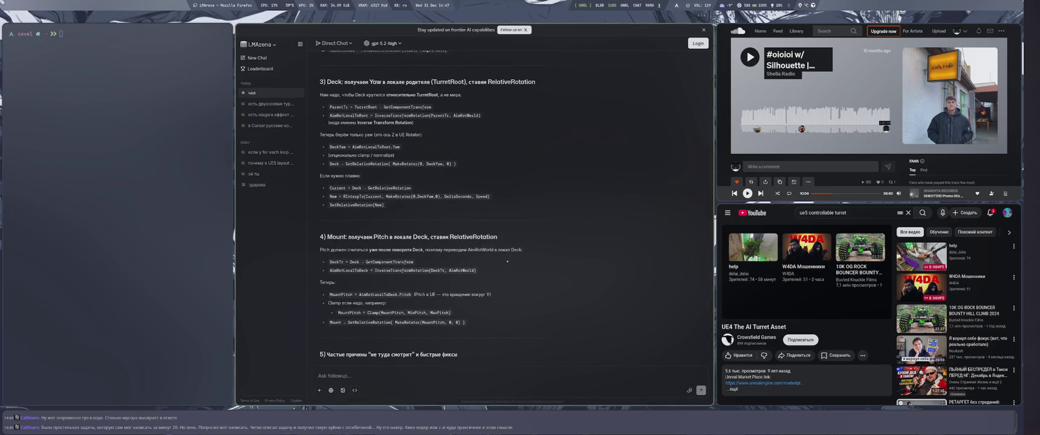
{"action": "scroll", "coordinate": [507, 262], "scroll_direction": "up", "scroll_amount": 10}
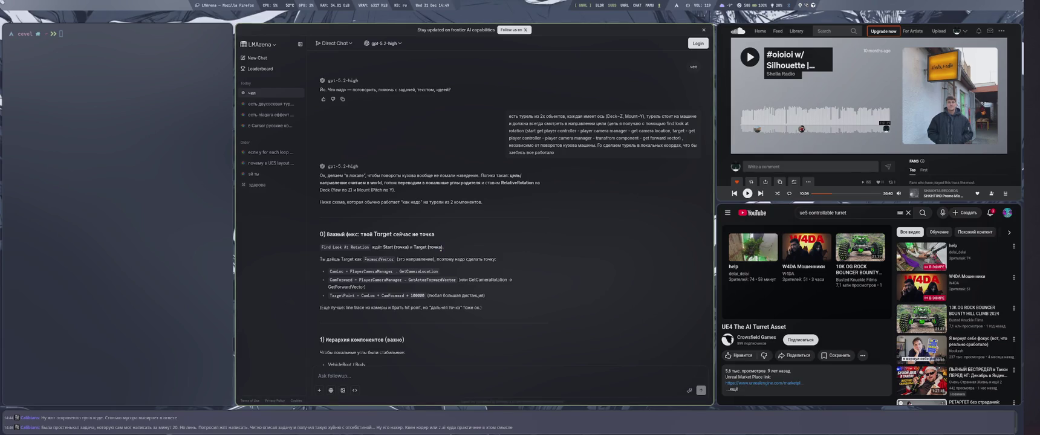
{"action": "key", "text": "super+4"}
Step: Pan the RotateTurret graph, consult the LMArena answer, and come back to the graph
{"action": "scroll", "coordinate": [835, 226], "scroll_direction": "down", "scroll_amount": 5}
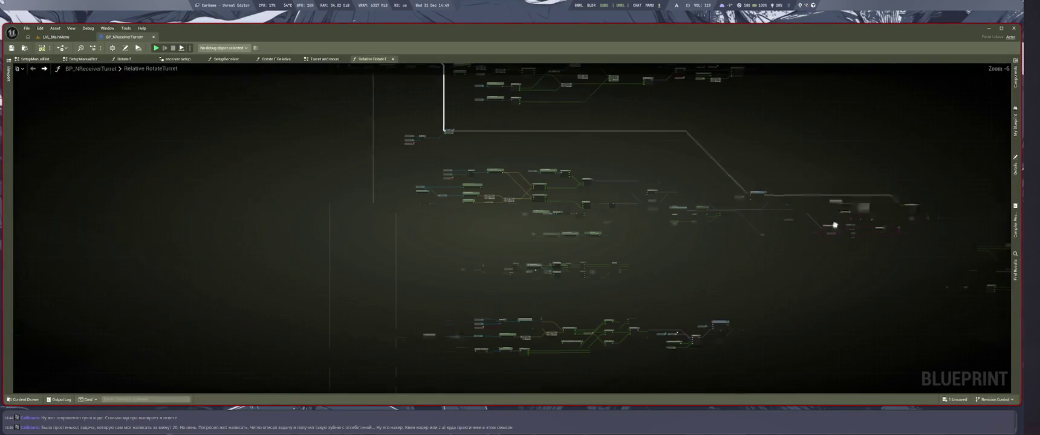
{"action": "scroll", "coordinate": [589, 274], "scroll_direction": "up", "scroll_amount": 7}
{"action": "left_click_drag", "start_coordinate": [578, 142], "coordinate": [572, 101]}
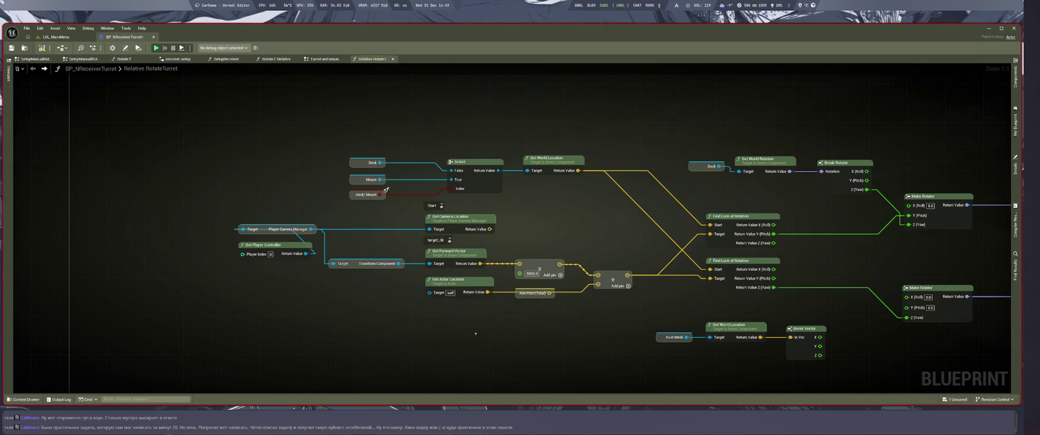
{"action": "key", "text": "super+1"}
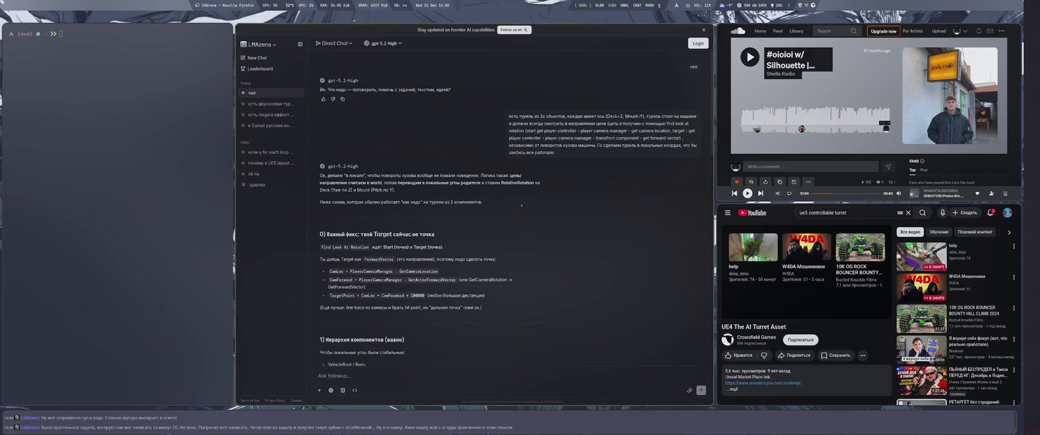
{"action": "key", "text": "super+4"}
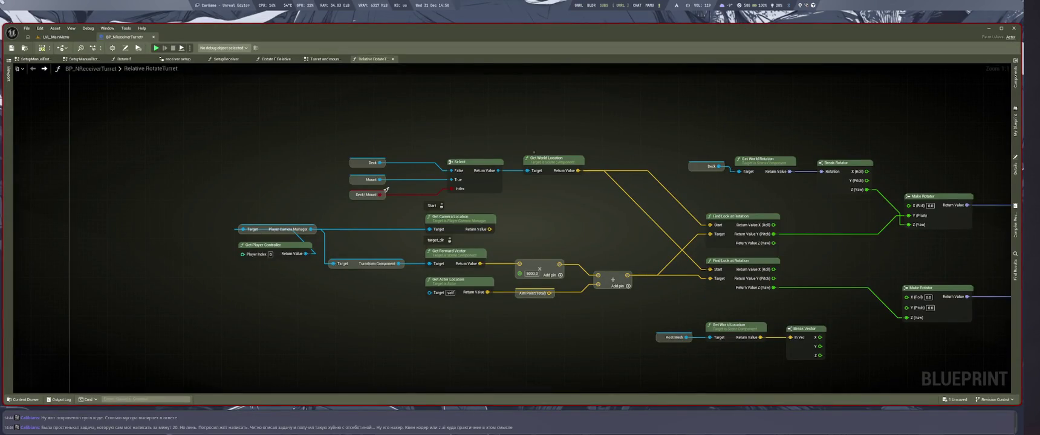
Step: Move AimPoint(Total) slightly lower, save the turret blueprint, and return to LMArena
{"action": "left_click_drag", "start_coordinate": [483, 326], "coordinate": [413, 291]}
{"action": "mouse_move", "coordinate": [545, 314]}
{"action": "left_mouse_down"}
{"action": "mouse_move", "coordinate": [547, 322]}
{"action": "mouse_move", "coordinate": [523, 234]}
{"action": "left_mouse_up"}
{"action": "key", "text": "ctrl+s"}
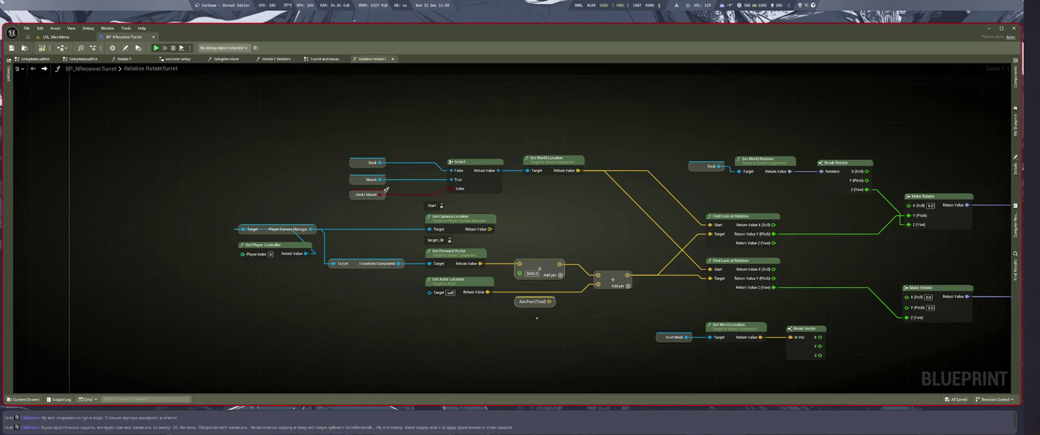
{"action": "key", "text": "super+1"}
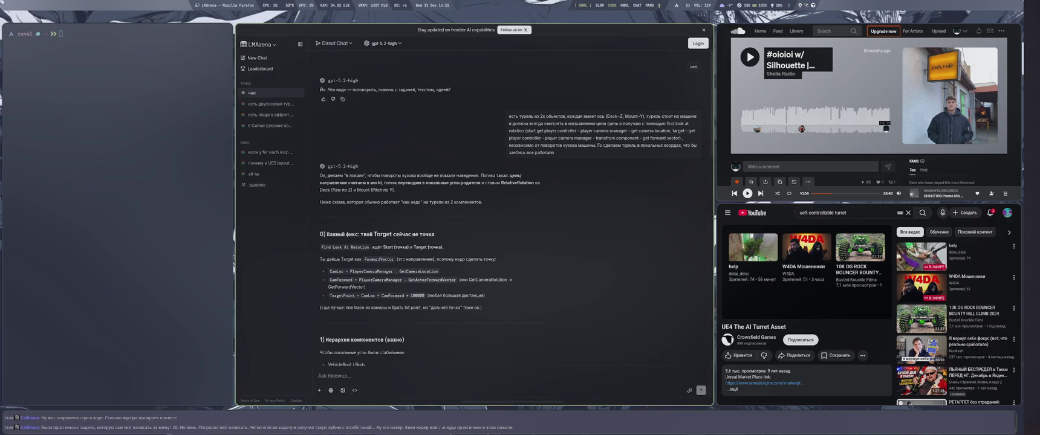
{"action": "scroll", "coordinate": [347, 276], "scroll_direction": "down", "scroll_amount": 2}
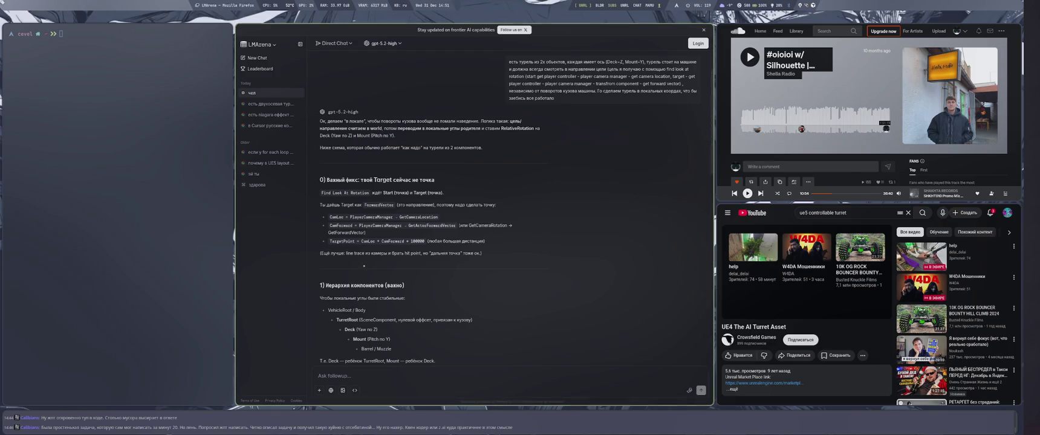
{"action": "scroll", "coordinate": [478, 239], "scroll_direction": "down", "scroll_amount": 3}
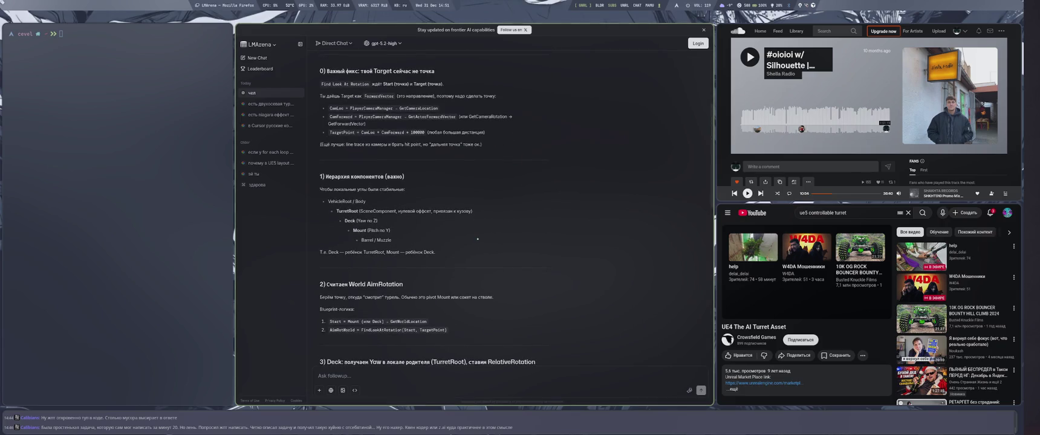
{"action": "scroll", "coordinate": [478, 239], "scroll_direction": "down", "scroll_amount": 2}
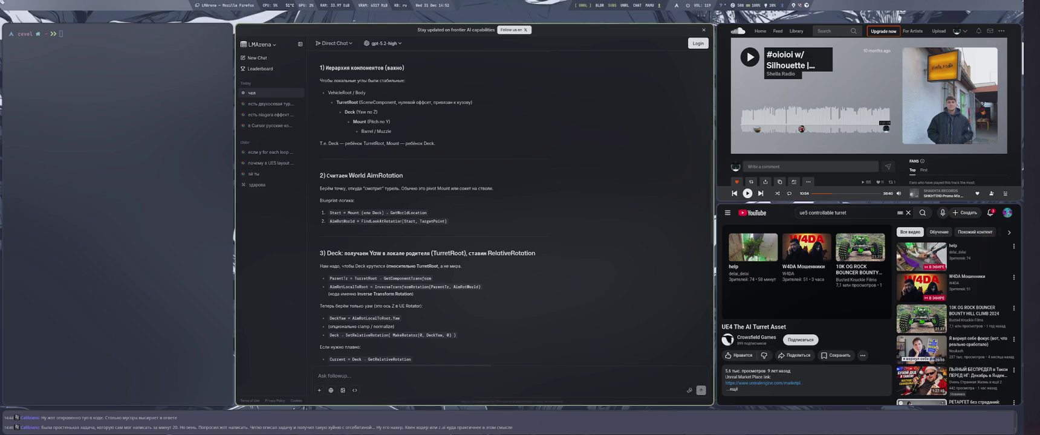
{"action": "triple_click", "coordinate": [427, 265]}
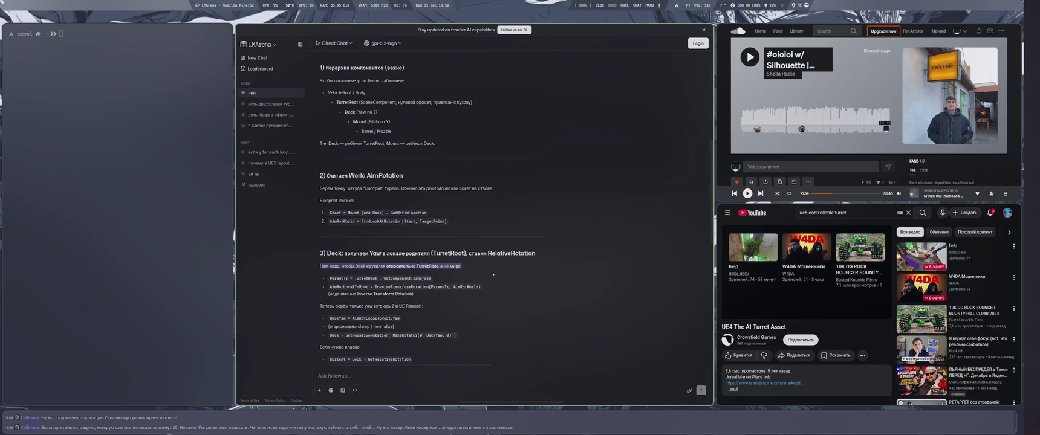
{"action": "left_click", "coordinate": [486, 270]}
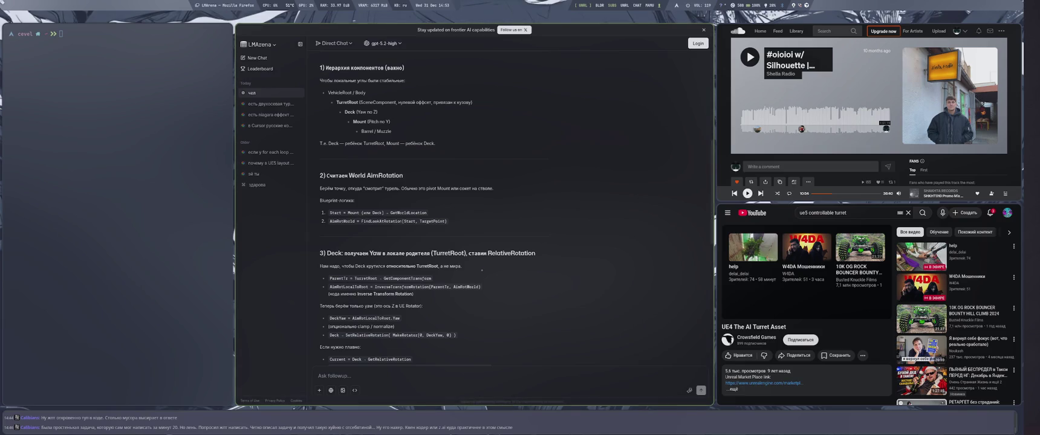
{"action": "key", "text": "super+4"}
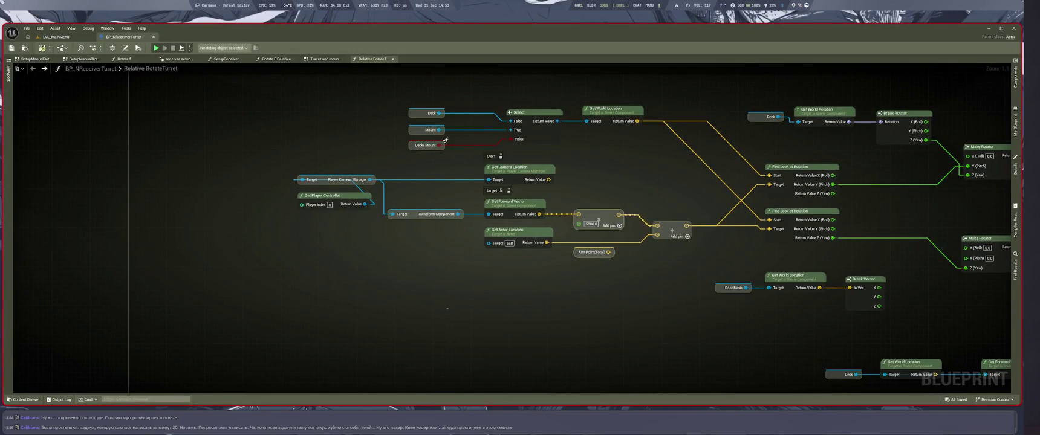
Step: Highlight ParentTr in the chat's code, then return to the turret blueprint graph
{"action": "key", "text": "super+1"}
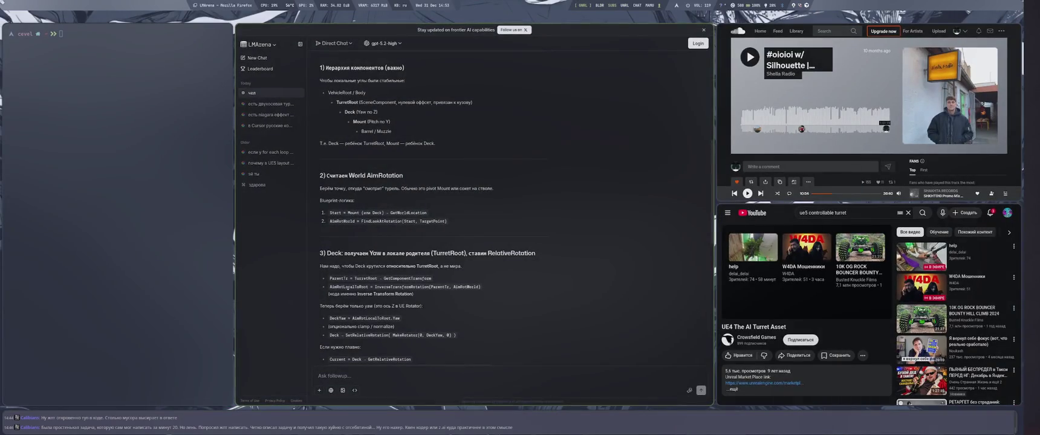
{"action": "double_click", "coordinate": [339, 278]}
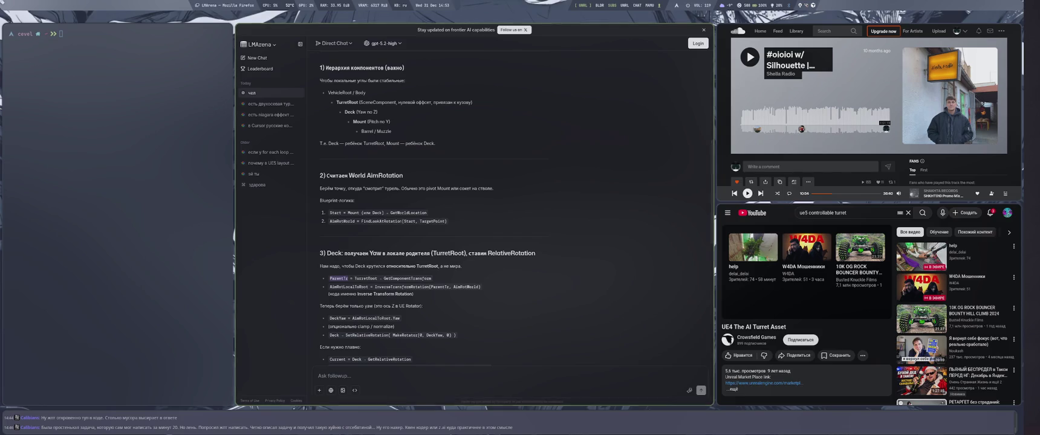
{"action": "key", "text": "super+4"}
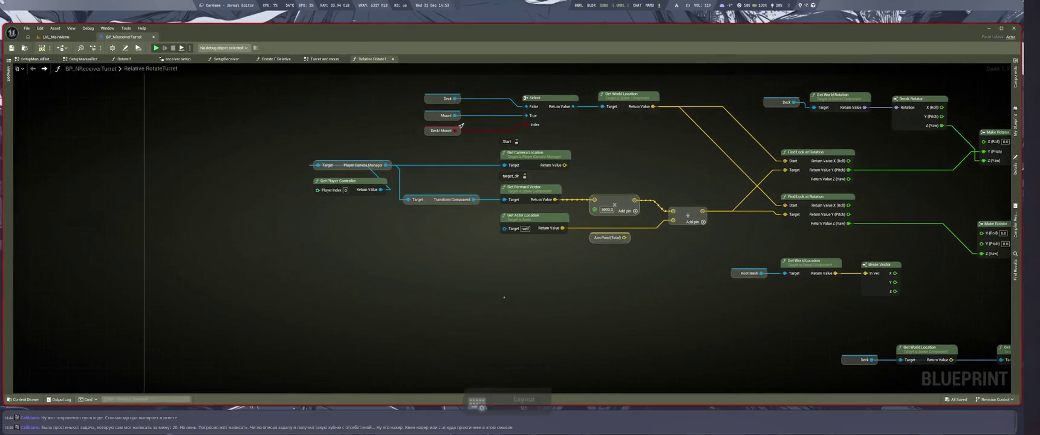
Step: Drop a Root Mesh getter and wire it into a Get World Transform node
{"action": "mouse_move", "coordinate": [946, 91]}
{"action": "left_mouse_down"}
{"action": "mouse_move", "coordinate": [359, 343]}
{"action": "mouse_move", "coordinate": [312, 331]}
{"action": "left_mouse_up"}
{"action": "mouse_move", "coordinate": [512, 254]}
{"action": "left_mouse_down"}
{"action": "mouse_move", "coordinate": [421, 295]}
{"action": "mouse_move", "coordinate": [490, 261]}
{"action": "mouse_move", "coordinate": [385, 298]}
{"action": "mouse_move", "coordinate": [451, 286]}
{"action": "left_mouse_up"}
{"action": "type", "text": "get re"}
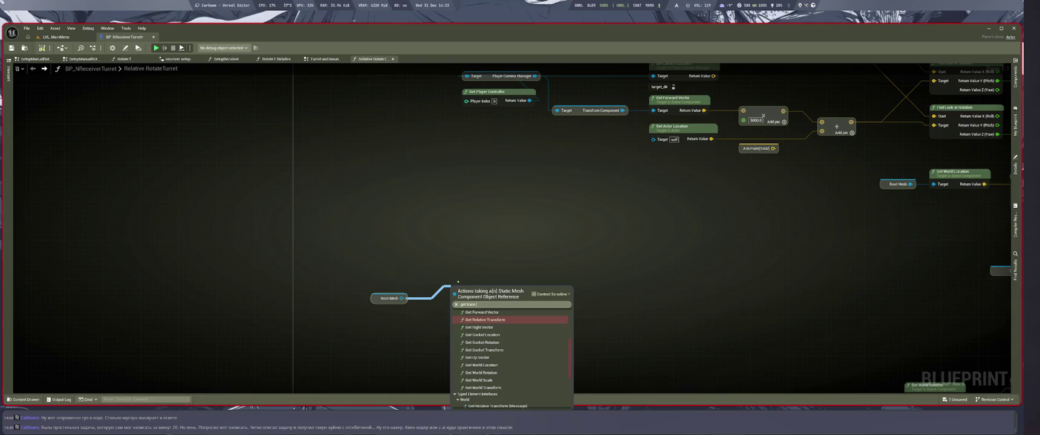
{"action": "key", "text": "BackSpace"}
{"action": "key", "text": "BackSpace"}
{"action": "key", "text": "BackSpace"}
{"action": "type", "text": "com"}
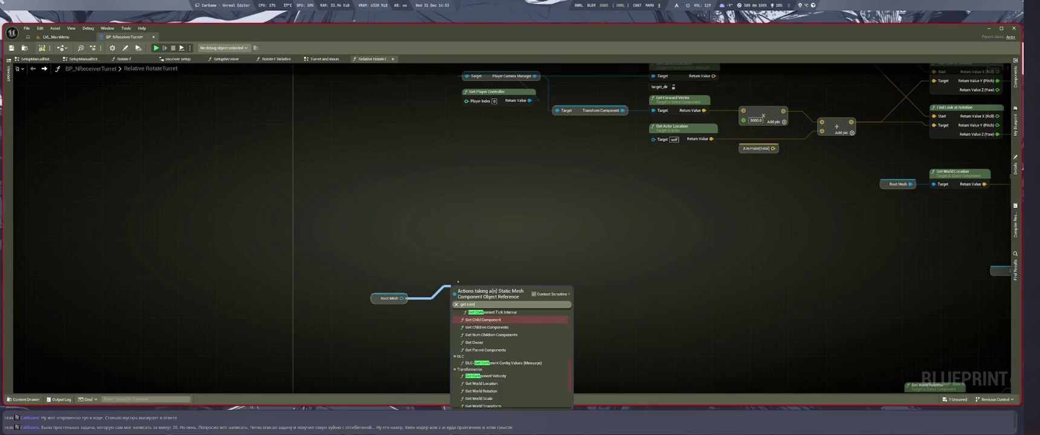
{"action": "type", "text": "po tran"}
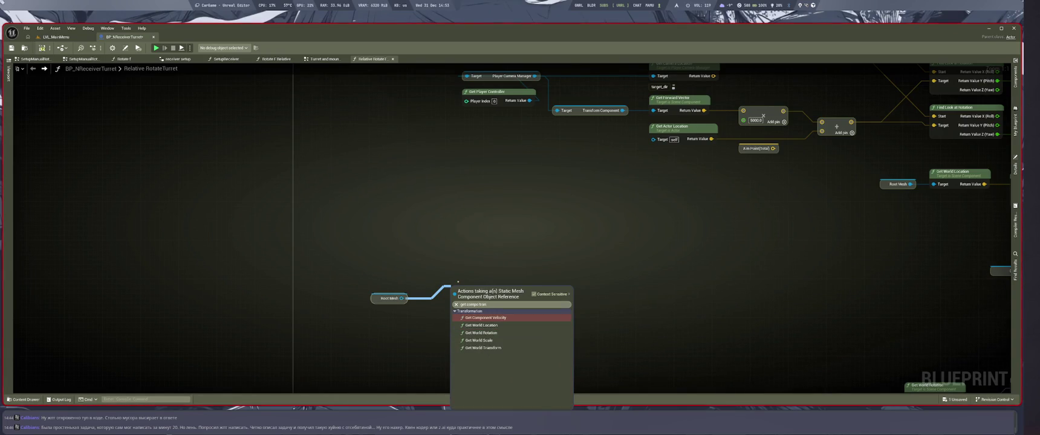
{"action": "key", "text": "Down"}
{"action": "key", "text": "Down"}
{"action": "key", "text": "Down"}
{"action": "key", "text": "Return"}
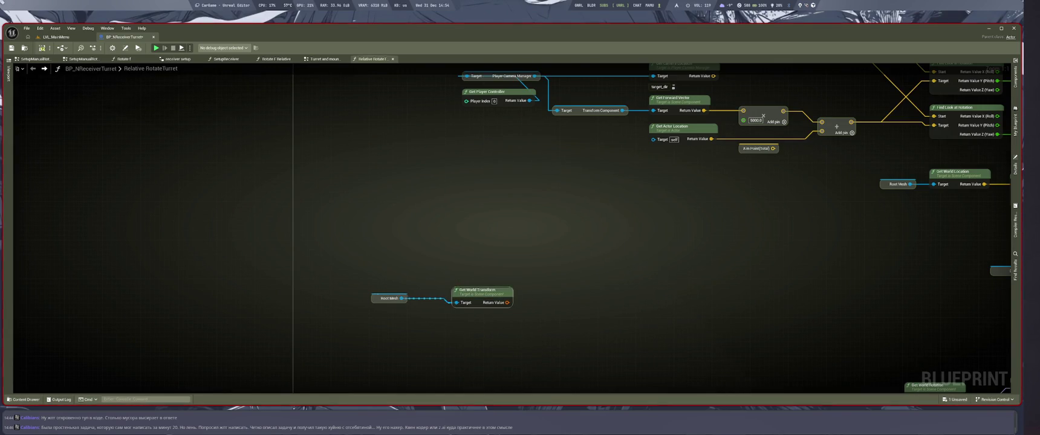
{"action": "key", "text": "super+1"}
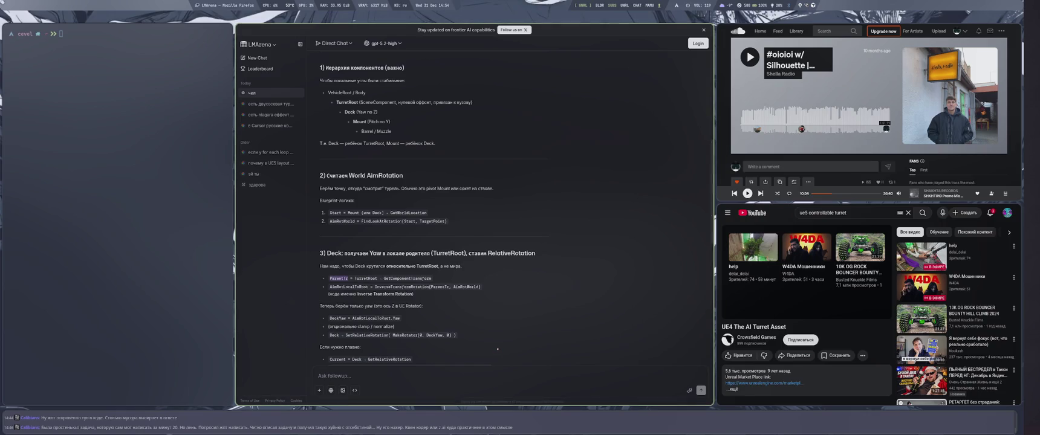
Step: Add a Get Relative Transform node wired from Root Mesh, lined up beside Get World Transform
{"action": "key", "text": "super+4"}
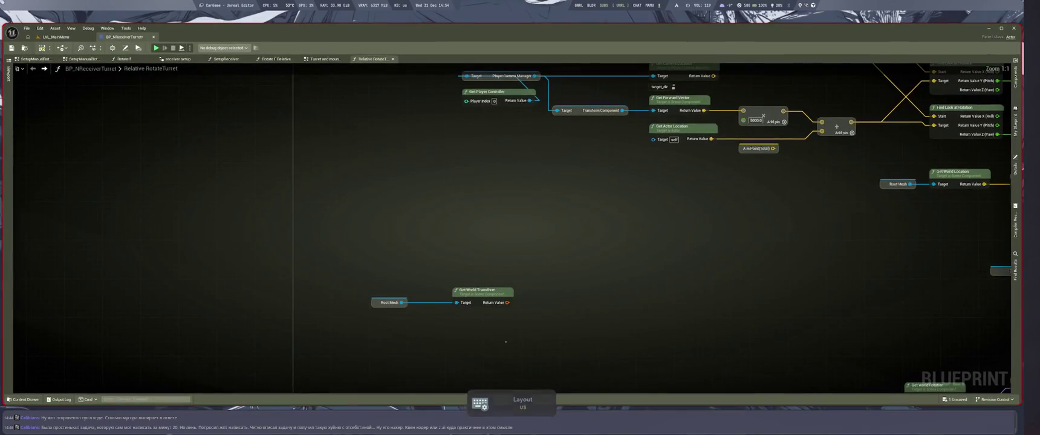
{"action": "left_click_drag", "start_coordinate": [402, 303], "coordinate": [448, 355]}
{"action": "type", "text": "get rle"}
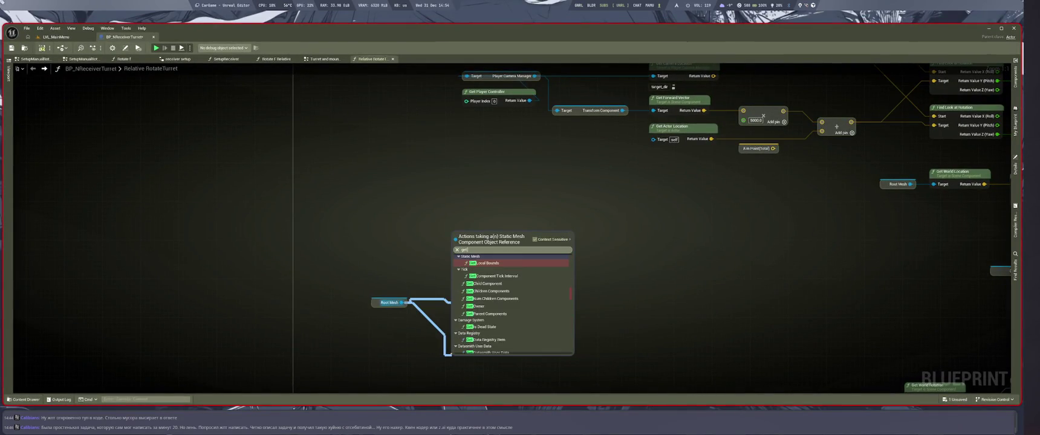
{"action": "key", "text": "BackSpace"}
{"action": "key", "text": "BackSpace"}
{"action": "type", "text": "ela tra"}
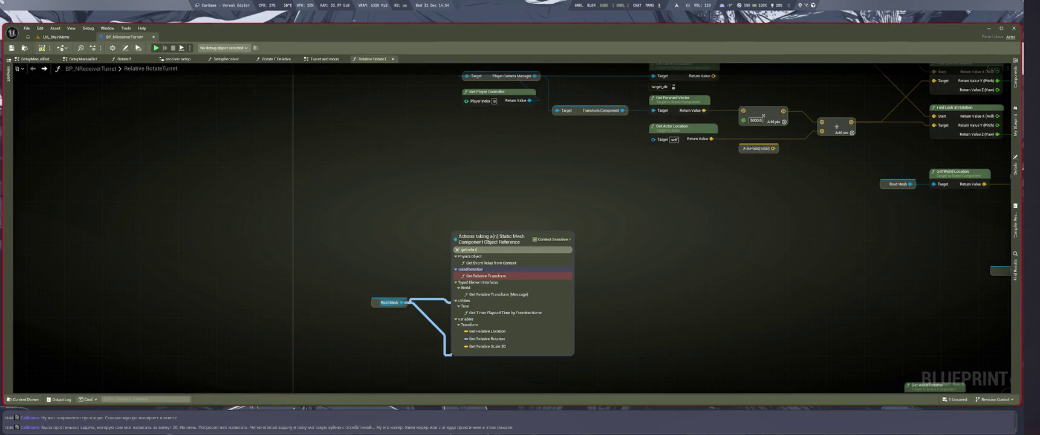
{"action": "key", "text": "Return"}
{"action": "left_click_drag", "start_coordinate": [480, 359], "coordinate": [478, 281]}
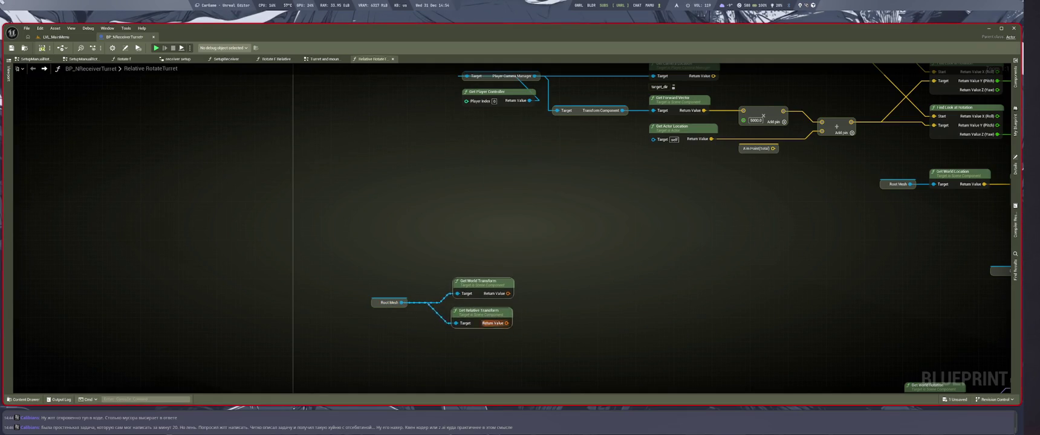
{"action": "key", "text": "super+2"}
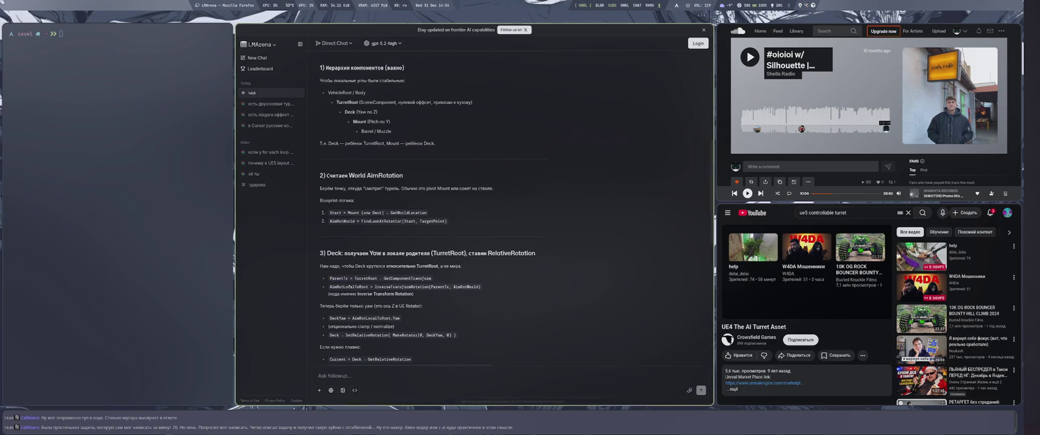
Step: Select AimRotLocalToRoot in the chat, then add Inverse Transform Rotation fed by Get World Transform's output
{"action": "double_click", "coordinate": [352, 287]}
{"action": "key", "text": "super+2"}
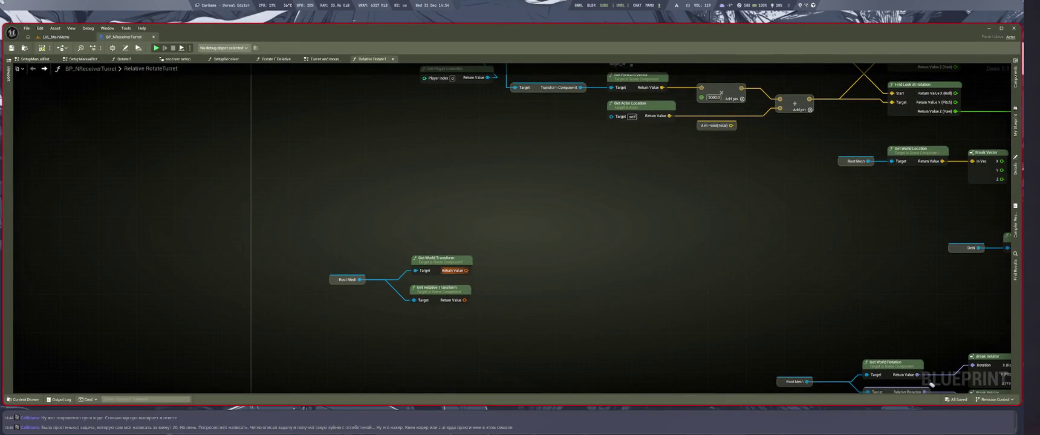
{"action": "left_click_drag", "start_coordinate": [473, 270], "coordinate": [539, 280]}
{"action": "type", "text": "inver"}
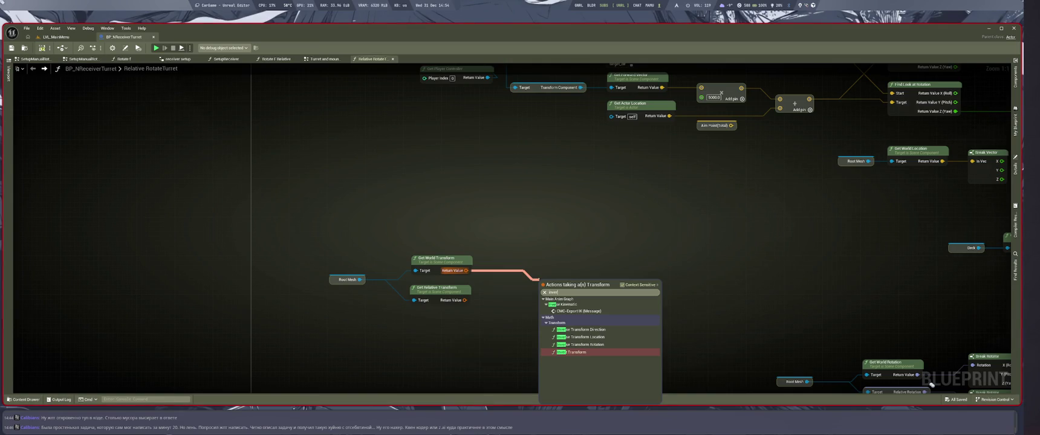
{"action": "key", "text": "Up"}
{"action": "key", "text": "Return"}
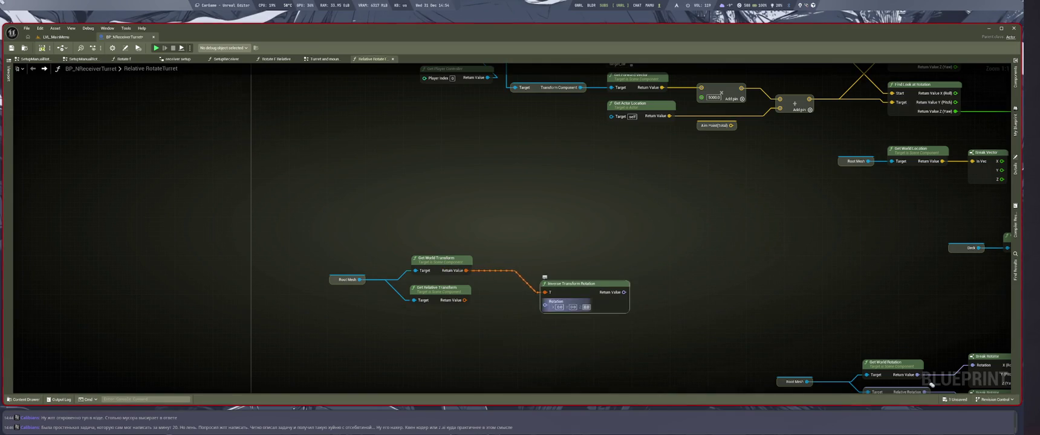
{"action": "left_click_drag", "start_coordinate": [588, 275], "coordinate": [572, 262]}
Step: Check the chat's next step, then pan and zoom out to view the whole turret graph
{"action": "key", "text": "super+2"}
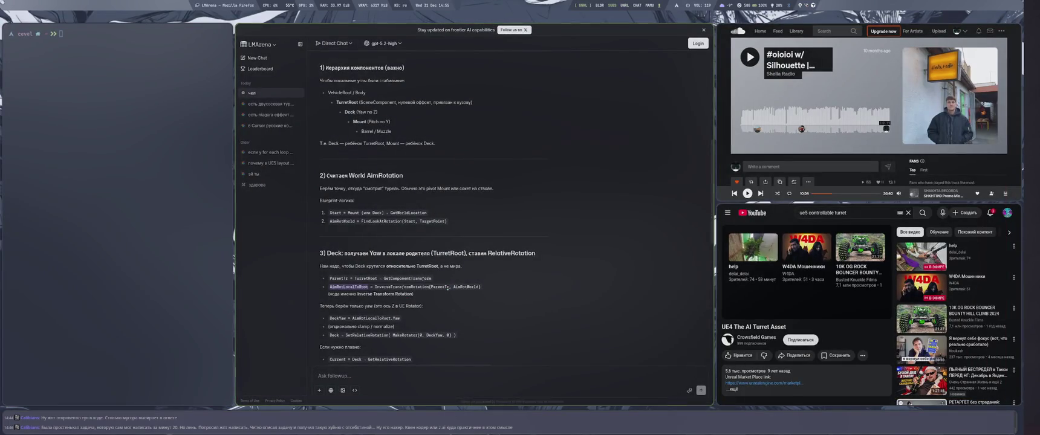
{"action": "key", "text": "super+1"}
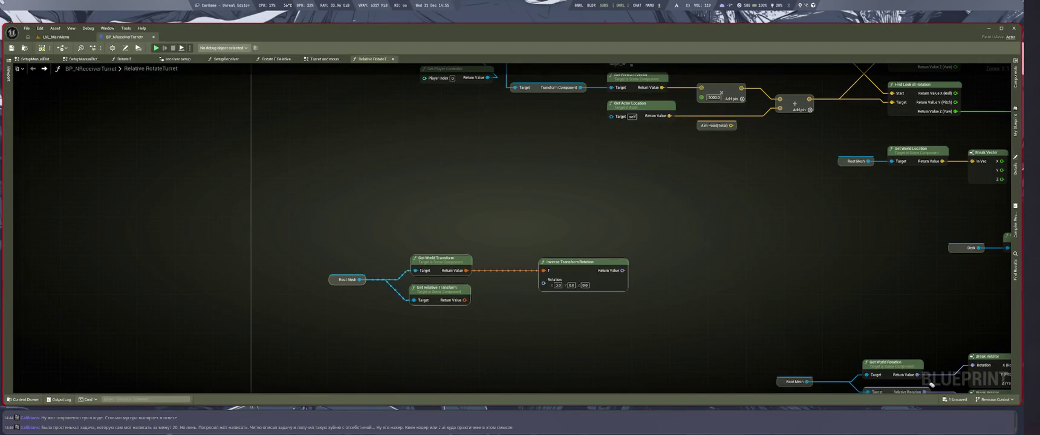
{"action": "left_click_drag", "start_coordinate": [363, 279], "coordinate": [392, 265]}
{"action": "left_click_drag", "start_coordinate": [605, 242], "coordinate": [578, 329]}
{"action": "scroll", "coordinate": [534, 257], "scroll_direction": "down", "scroll_amount": 3}
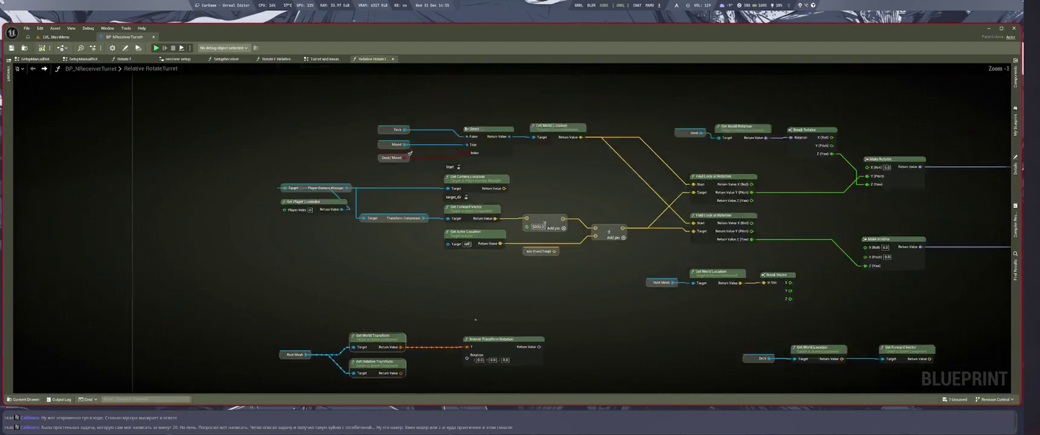
Step: Move the Root Mesh and Inverse Transform group left and duplicate the camera aim-point nodes
{"action": "left_click_drag", "start_coordinate": [534, 256], "coordinate": [583, 213]}
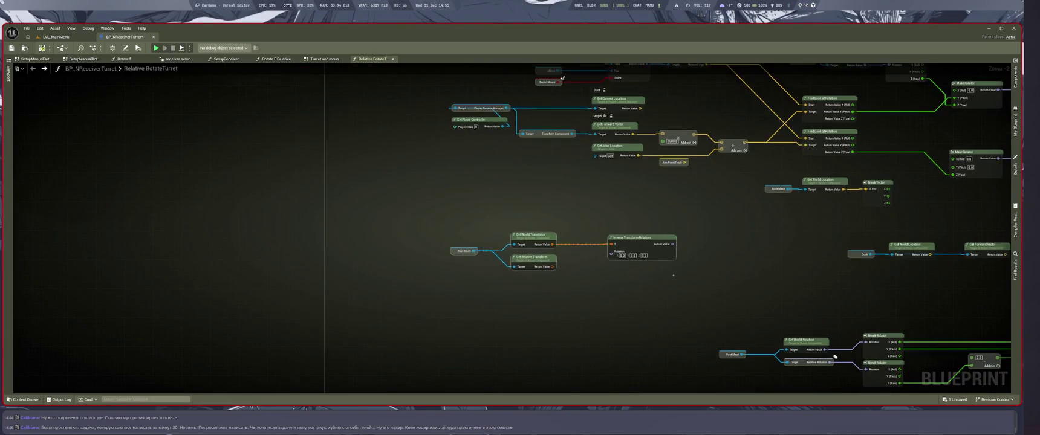
{"action": "left_click_drag", "start_coordinate": [615, 255], "coordinate": [835, 357]}
{"action": "left_click_drag", "start_coordinate": [622, 234], "coordinate": [477, 227]}
{"action": "scroll", "coordinate": [417, 173], "scroll_direction": "up", "scroll_amount": 1}
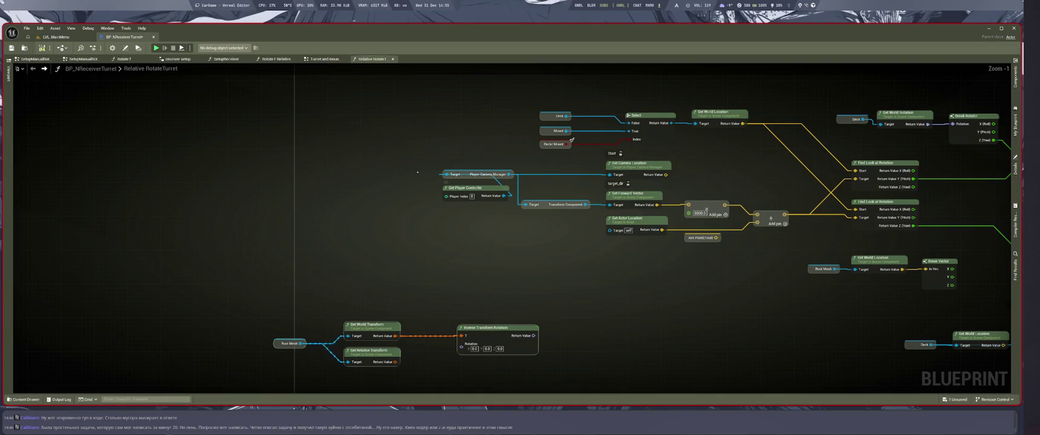
{"action": "left_click_drag", "start_coordinate": [417, 172], "coordinate": [729, 241]}
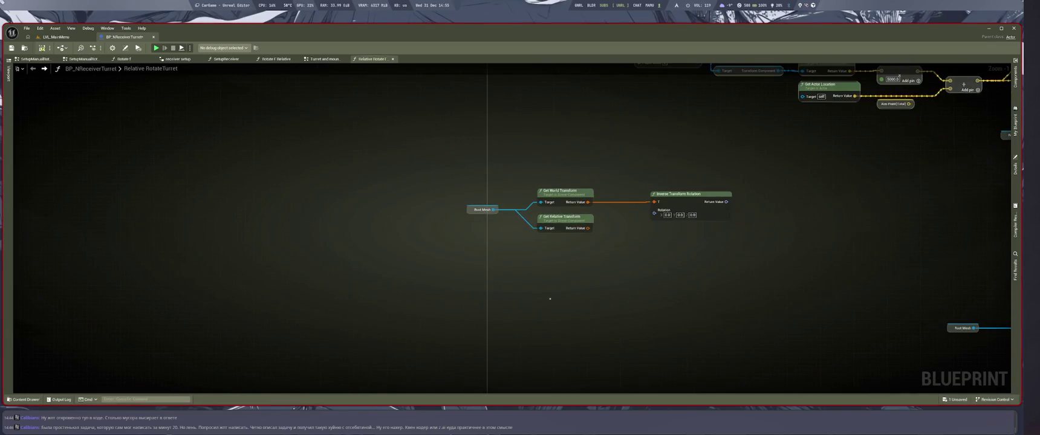
{"action": "key", "text": "ctrl+v"}
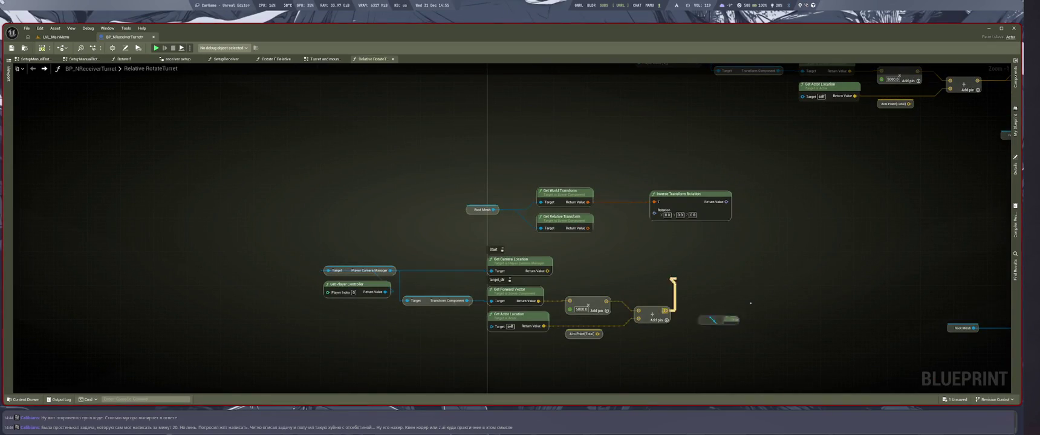
{"action": "mouse_move", "coordinate": [656, 291]}
{"action": "left_mouse_down"}
{"action": "mouse_move", "coordinate": [832, 295]}
{"action": "mouse_move", "coordinate": [714, 297]}
{"action": "left_mouse_up"}
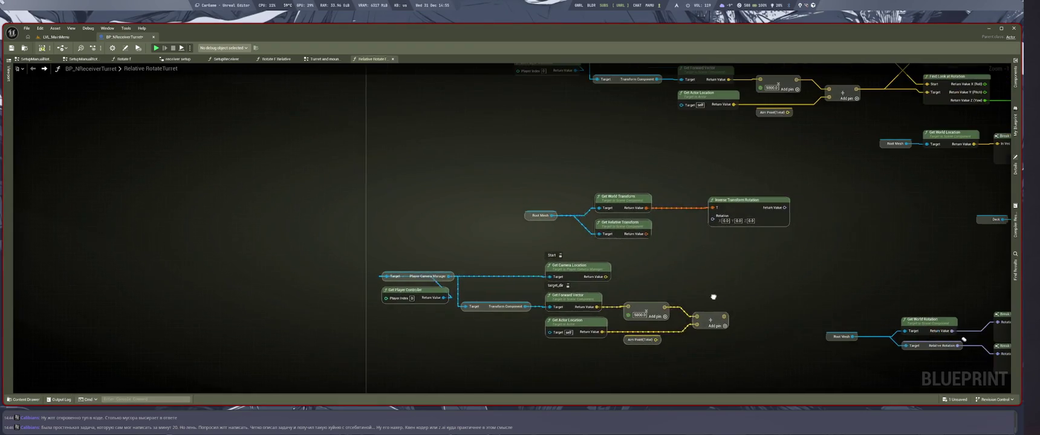
Step: Position the pasted aim-point chain and unlink the camera location from its Add node
{"action": "left_click_drag", "start_coordinate": [748, 200], "coordinate": [620, 195]}
{"action": "mouse_move", "coordinate": [748, 244]}
{"action": "left_mouse_down"}
{"action": "mouse_move", "coordinate": [669, 248]}
{"action": "mouse_move", "coordinate": [696, 239]}
{"action": "left_mouse_up"}
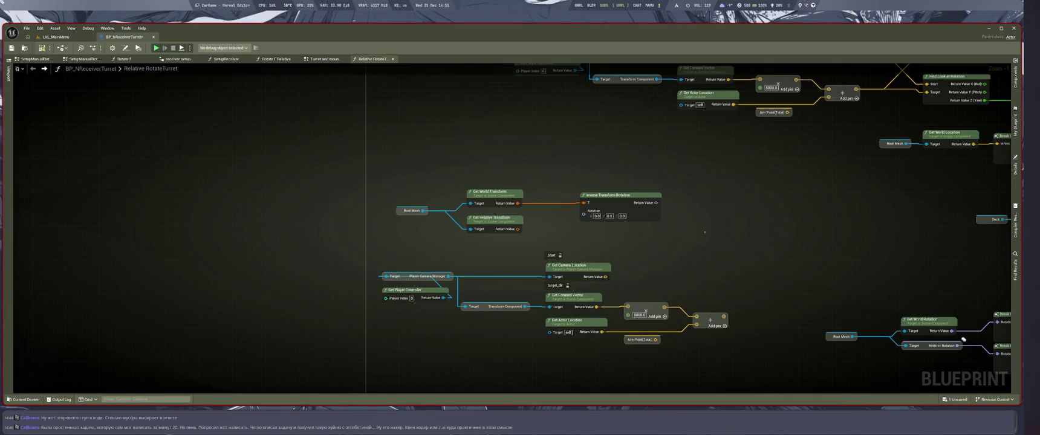
{"action": "mouse_move", "coordinate": [755, 252]}
{"action": "left_mouse_down"}
{"action": "mouse_move", "coordinate": [634, 276]}
{"action": "mouse_move", "coordinate": [648, 232]}
{"action": "mouse_move", "coordinate": [595, 251]}
{"action": "mouse_move", "coordinate": [642, 191]}
{"action": "left_mouse_up"}
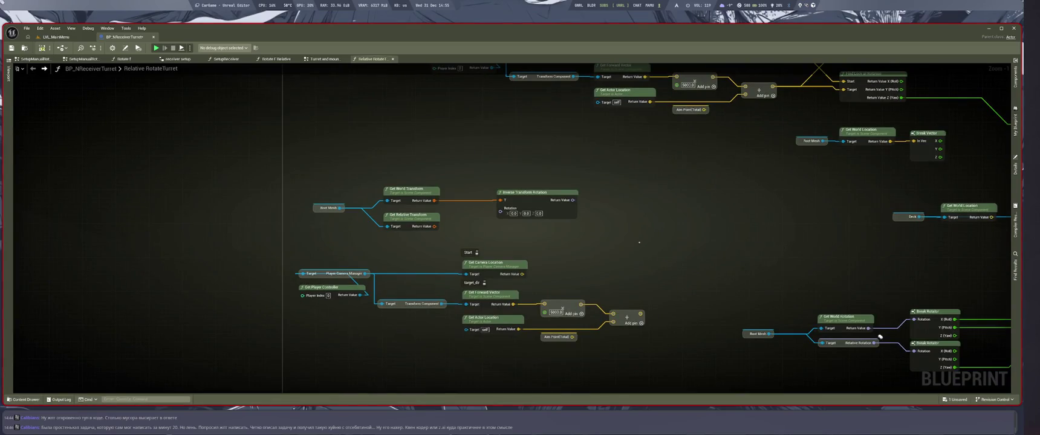
{"action": "scroll", "coordinate": [639, 243], "scroll_direction": "up", "scroll_amount": 1}
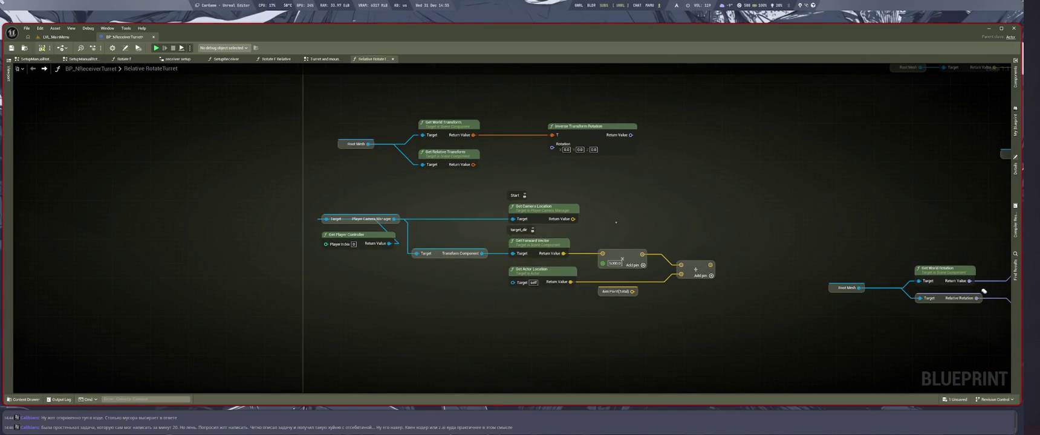
{"action": "left_click_drag", "start_coordinate": [681, 275], "coordinate": [573, 219]}
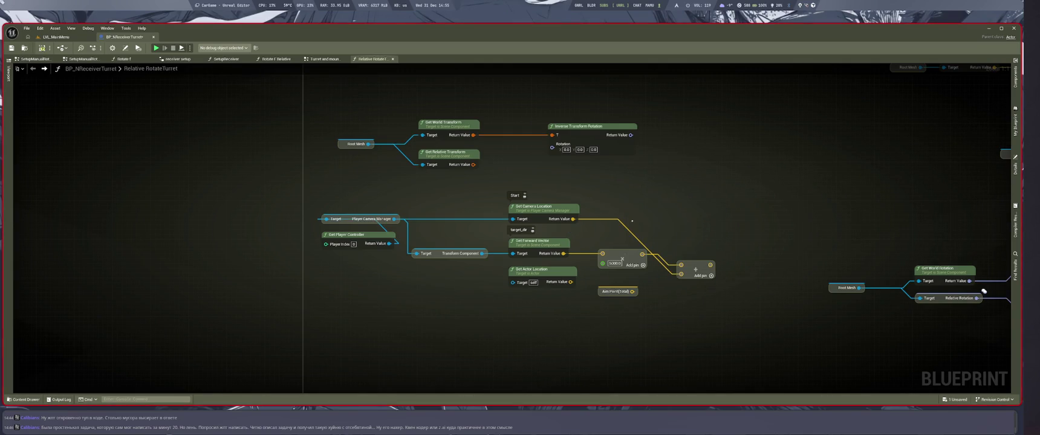
{"action": "left_click", "coordinate": [572, 219], "text": "alt"}
{"action": "left_click", "coordinate": [545, 209]}
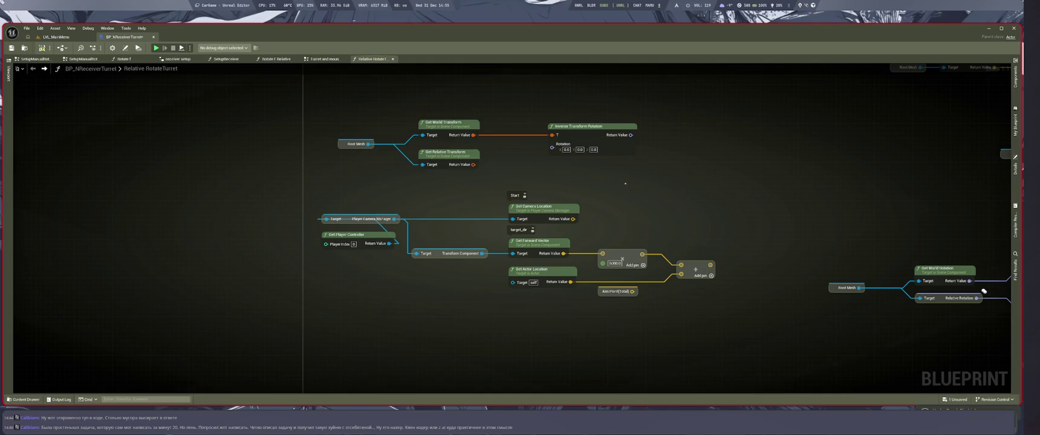
{"action": "scroll", "coordinate": [597, 211], "scroll_direction": "down", "scroll_amount": 2}
{"action": "mouse_move", "coordinate": [566, 240]}
{"action": "left_mouse_down"}
{"action": "mouse_move", "coordinate": [466, 226]}
{"action": "mouse_move", "coordinate": [680, 321]}
{"action": "mouse_move", "coordinate": [741, 393]}
{"action": "mouse_move", "coordinate": [677, 320]}
{"action": "mouse_move", "coordinate": [754, 245]}
{"action": "left_mouse_up"}
{"action": "scroll", "coordinate": [564, 288], "scroll_direction": "up", "scroll_amount": 1}
Step: Wire the Add output and the Select-driven Get World Location into Find Look at Rotation
{"action": "key", "text": "ctrl+v"}
{"action": "mouse_move", "coordinate": [556, 301]}
{"action": "left_mouse_down"}
{"action": "mouse_move", "coordinate": [616, 297]}
{"action": "mouse_move", "coordinate": [548, 335]}
{"action": "mouse_move", "coordinate": [644, 344]}
{"action": "mouse_move", "coordinate": [702, 424]}
{"action": "left_mouse_up"}
{"action": "left_click_drag", "start_coordinate": [467, 156], "coordinate": [673, 212]}
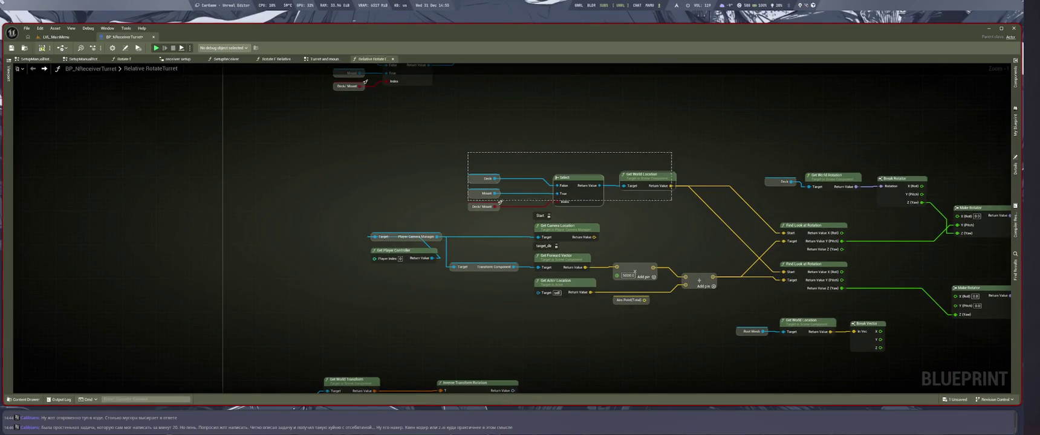
{"action": "key", "text": "Delete"}
{"action": "key", "text": "ctrl+z"}
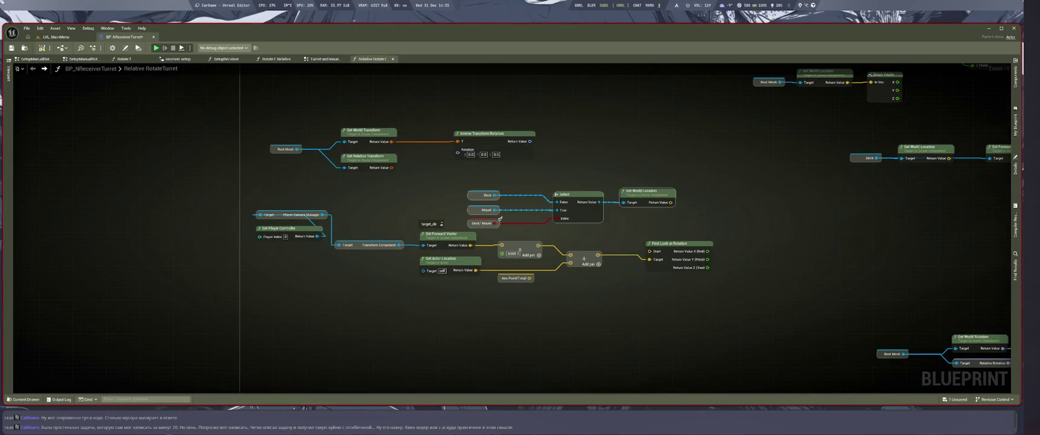
{"action": "key", "text": "ctrl+z"}
{"action": "key", "text": "ctrl+z"}
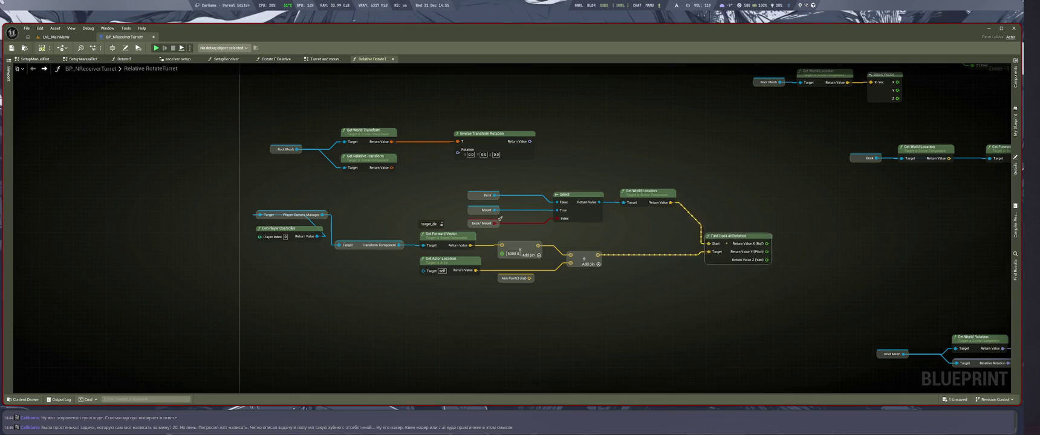
Step: Rearrange the middle and left node groups to tidy the graph layout
{"action": "left_click_drag", "start_coordinate": [284, 192], "coordinate": [755, 301]}
{"action": "left_click_drag", "start_coordinate": [744, 215], "coordinate": [751, 248]}
{"action": "left_click_drag", "start_coordinate": [633, 290], "coordinate": [238, 111]}
{"action": "scroll", "coordinate": [605, 241], "scroll_direction": "down", "scroll_amount": 3}
{"action": "left_click_drag", "start_coordinate": [872, 254], "coordinate": [482, 275]}
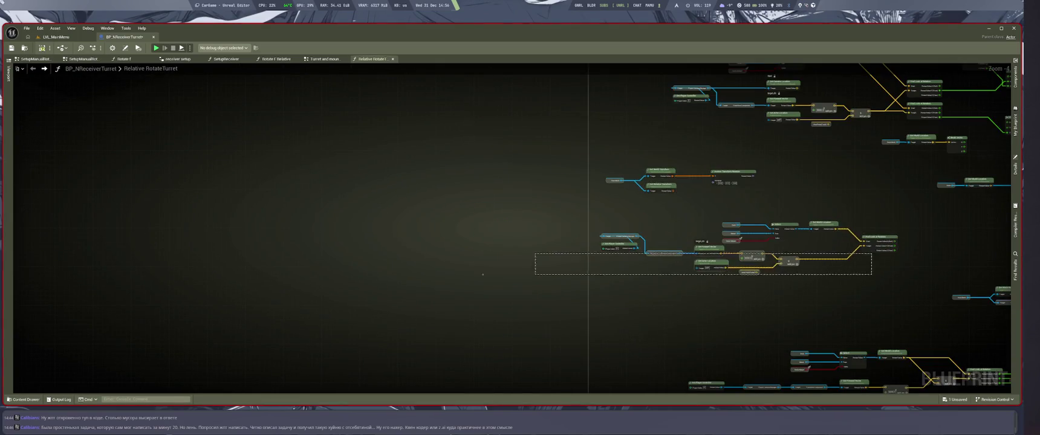
{"action": "scroll", "coordinate": [483, 274], "scroll_direction": "down", "scroll_amount": 3}
{"action": "left_click_drag", "start_coordinate": [347, 152], "coordinate": [520, 218]}
{"action": "left_click_drag", "start_coordinate": [413, 162], "coordinate": [480, 322]}
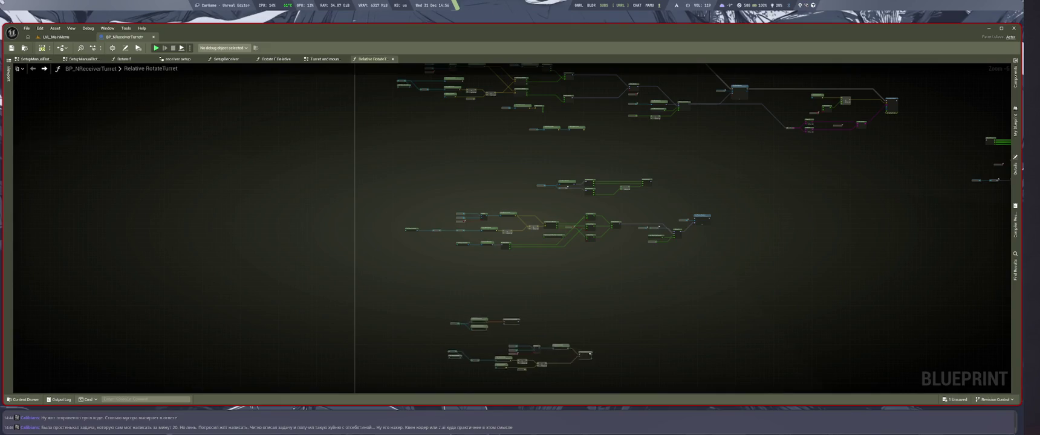
{"action": "scroll", "coordinate": [569, 236], "scroll_direction": "up", "scroll_amount": 3}
{"action": "scroll", "coordinate": [569, 235], "scroll_direction": "up", "scroll_amount": 2}
{"action": "scroll", "coordinate": [568, 235], "scroll_direction": "up", "scroll_amount": 2}
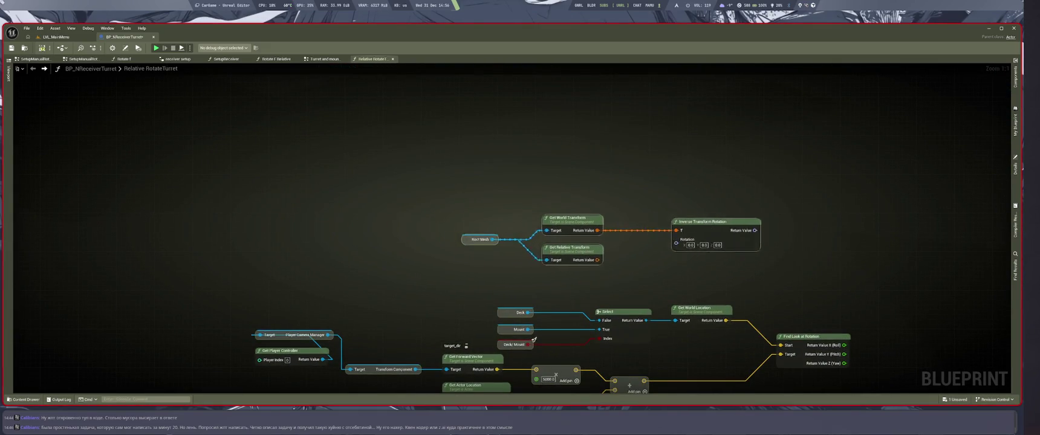
{"action": "key", "text": "super+2"}
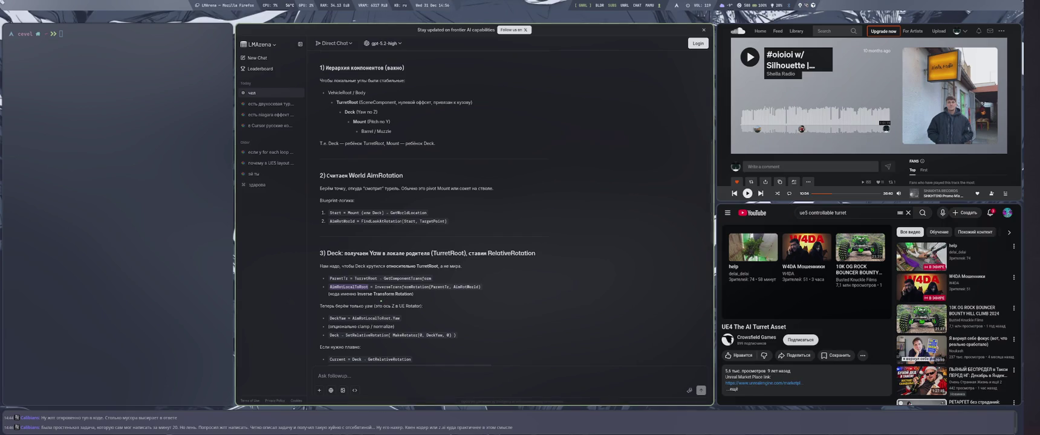
Step: Give the Inverse Transform Rotation node the comment 'AimRotLocalToRoot'
{"action": "key", "text": "super+4"}
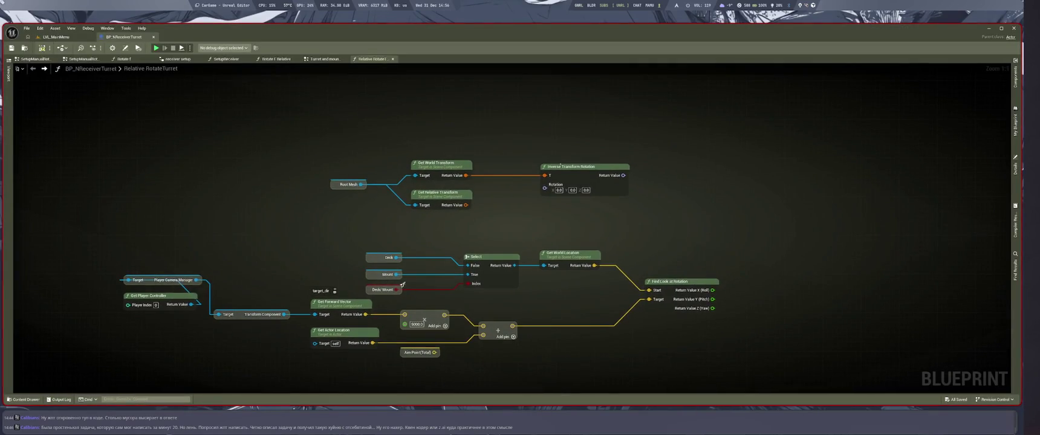
{"action": "left_click", "coordinate": [544, 159]}
{"action": "key", "text": "super+1"}
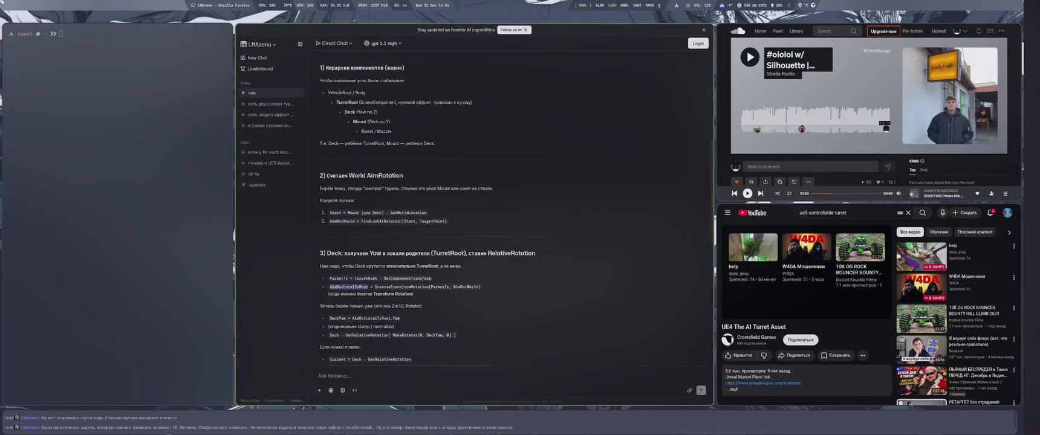
{"action": "key", "text": "super+4"}
{"action": "key", "text": "ctrl+v"}
{"action": "key", "text": "Return"}
Step: Select the name ParentTr in the LMArena answer's Deck step
{"action": "key", "text": "super+1"}
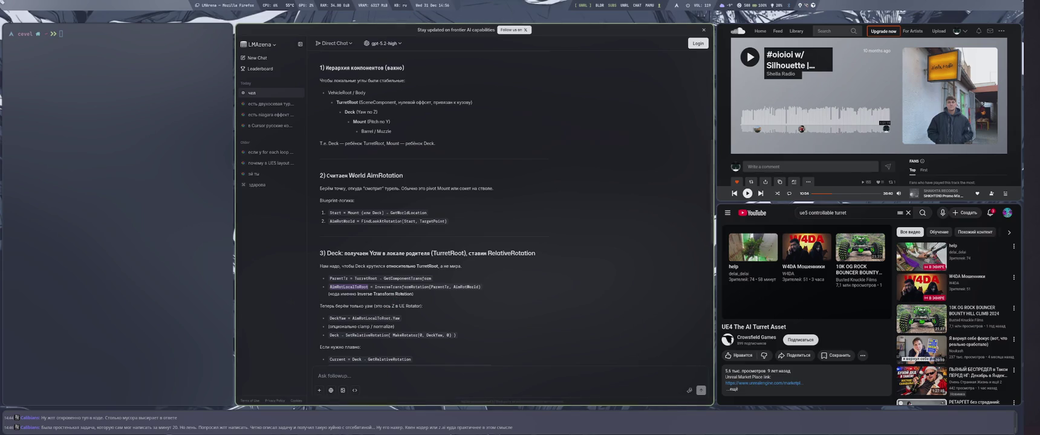
{"action": "double_click", "coordinate": [338, 278]}
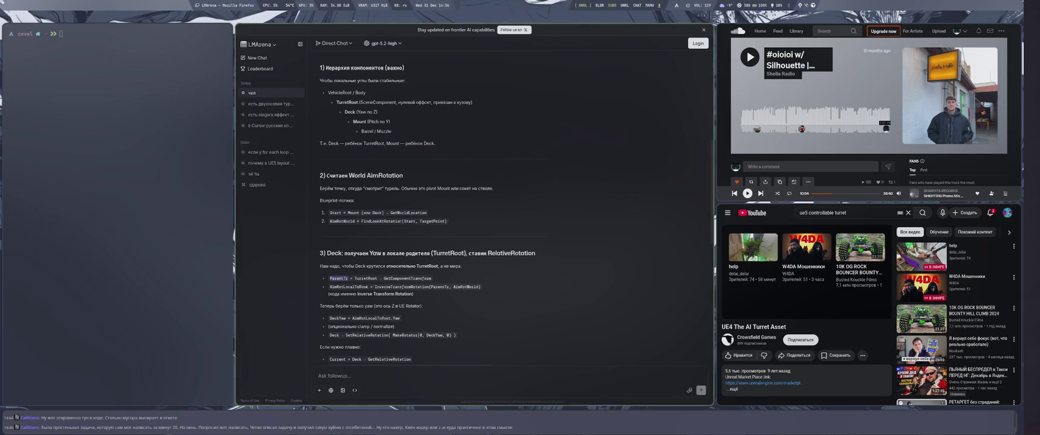
{"action": "key", "text": "super+2"}
Step: Comment Get World Transform as 'ParentTr', delete Get Relative Transform, and straighten the upper nodes
{"action": "left_click", "coordinate": [415, 156]}
{"action": "key", "text": "Return"}
{"action": "left_click", "coordinate": [441, 207]}
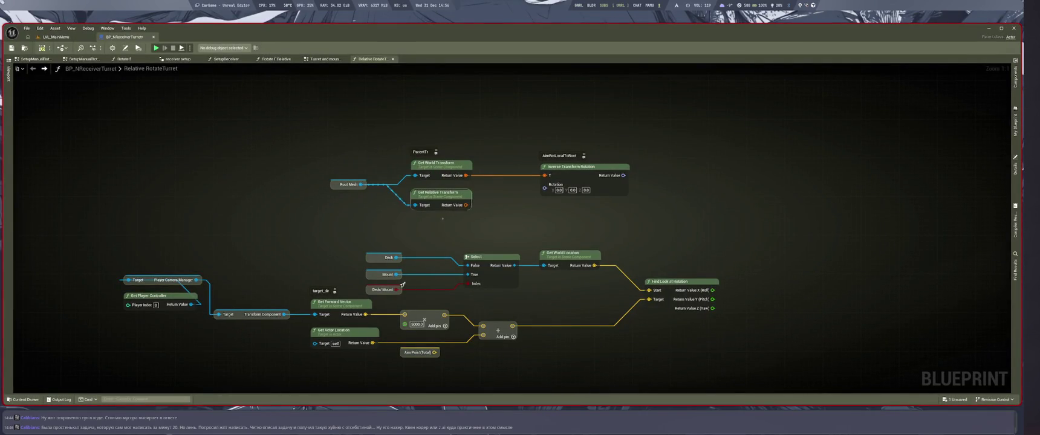
{"action": "key", "text": "Delete"}
{"action": "left_click_drag", "start_coordinate": [270, 141], "coordinate": [628, 216]}
{"action": "key", "text": "q"}
{"action": "left_click_drag", "start_coordinate": [581, 167], "coordinate": [581, 133]}
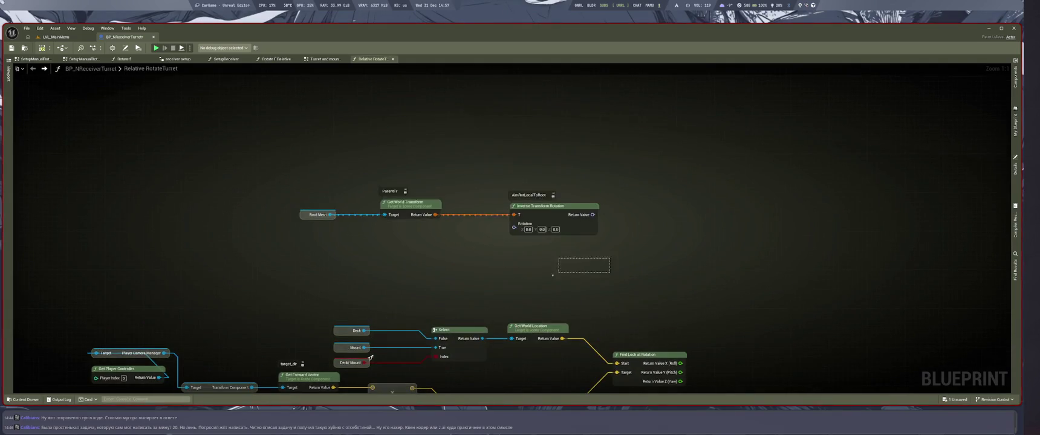
Step: Comment Find Look at Rotation as 'AimRotWorld' and move the Deck/Mount location nodes up-left
{"action": "key", "text": "super+2"}
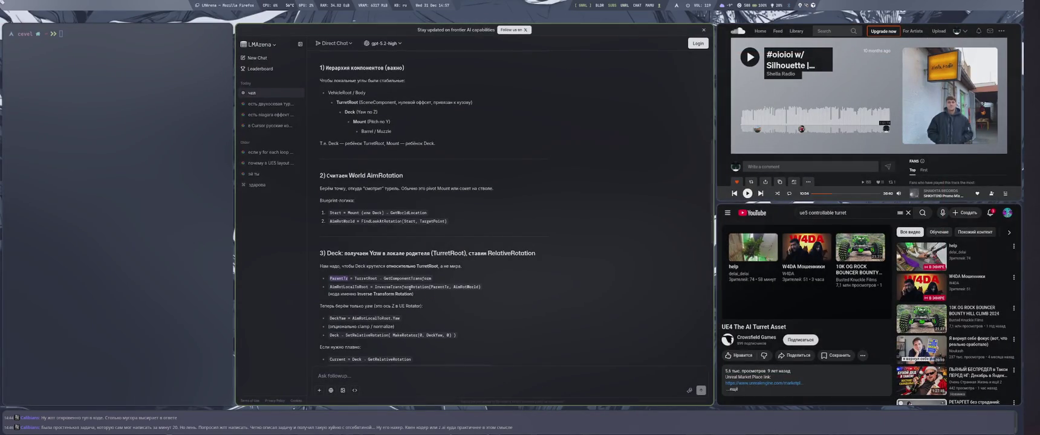
{"action": "key", "text": "super+1"}
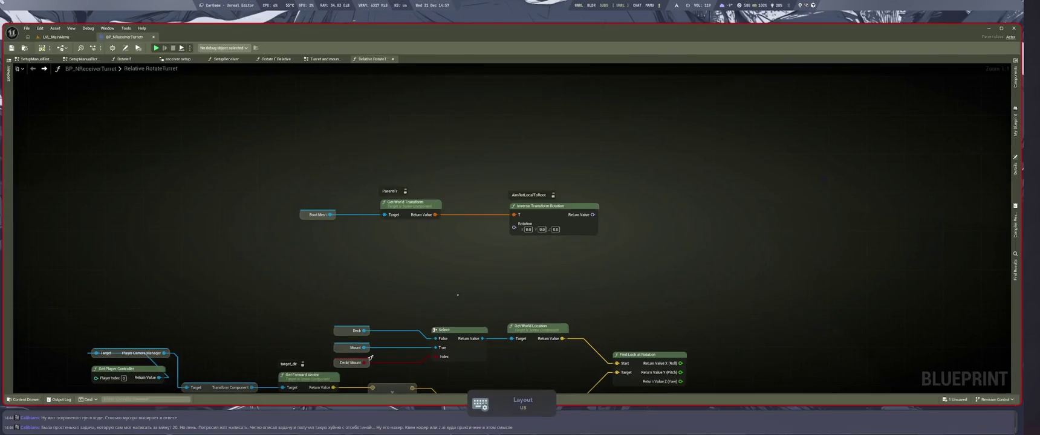
{"action": "mouse_move", "coordinate": [503, 288]}
{"action": "left_mouse_down"}
{"action": "mouse_move", "coordinate": [485, 169]}
{"action": "mouse_move", "coordinate": [497, 199]}
{"action": "left_mouse_up"}
{"action": "key", "text": "super+2"}
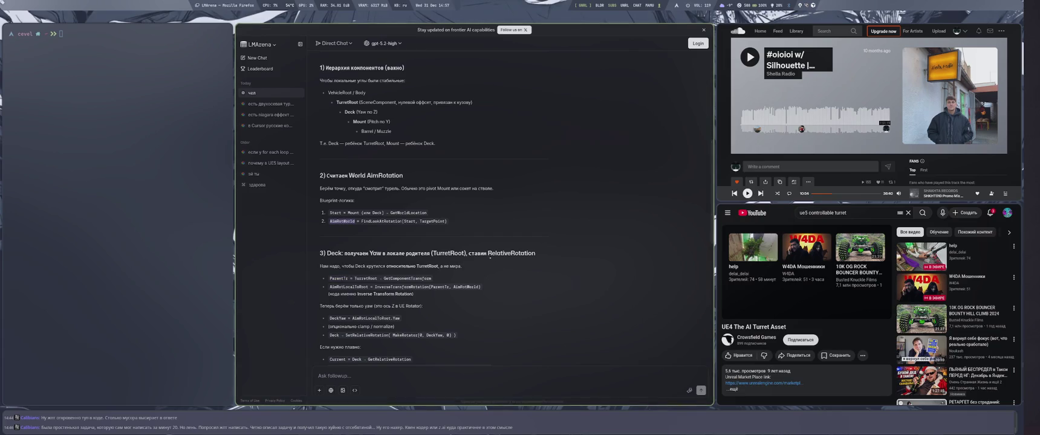
{"action": "key", "text": "super+4"}
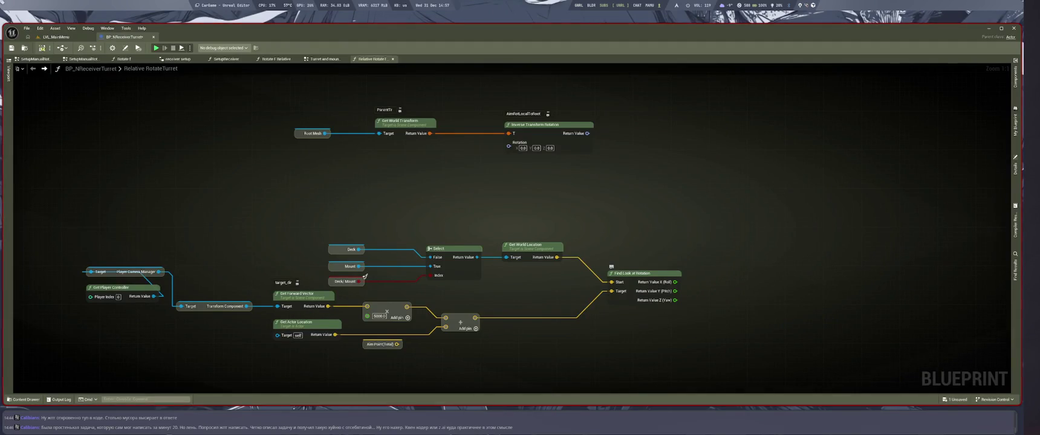
{"action": "left_click", "coordinate": [612, 267]}
{"action": "type", "text": "AimRotWorld"}
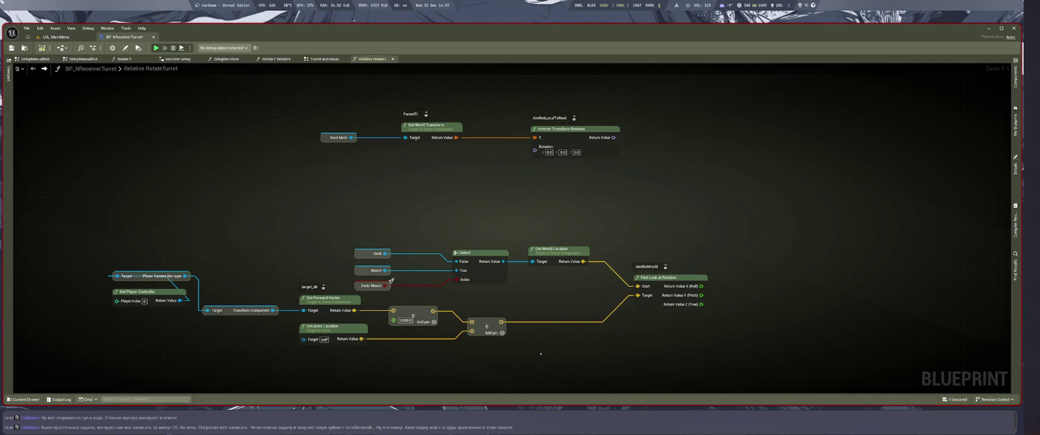
{"action": "mouse_move", "coordinate": [353, 239]}
{"action": "left_mouse_down"}
{"action": "mouse_move", "coordinate": [417, 262]}
{"action": "mouse_move", "coordinate": [591, 289]}
{"action": "left_mouse_up"}
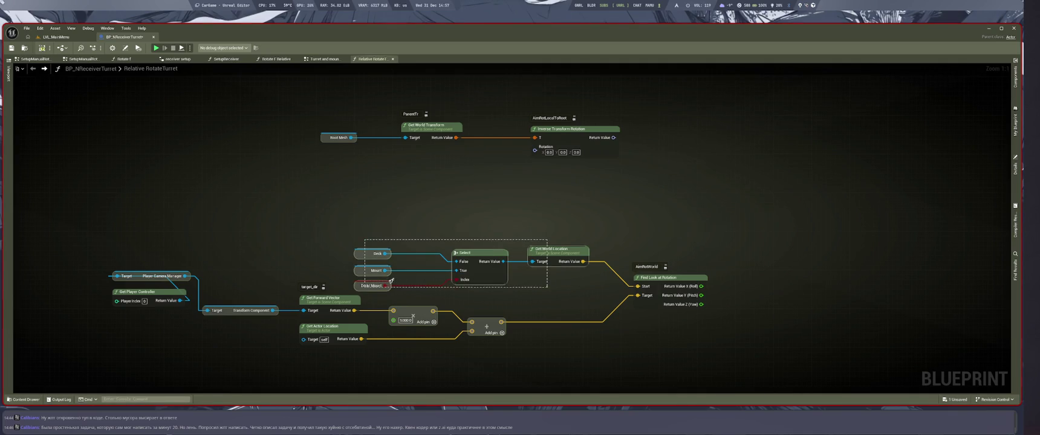
{"action": "left_click_drag", "start_coordinate": [392, 280], "coordinate": [355, 260]}
{"action": "key", "text": "super+2"}
{"action": "scroll", "coordinate": [466, 252], "scroll_direction": "down", "scroll_amount": 2}
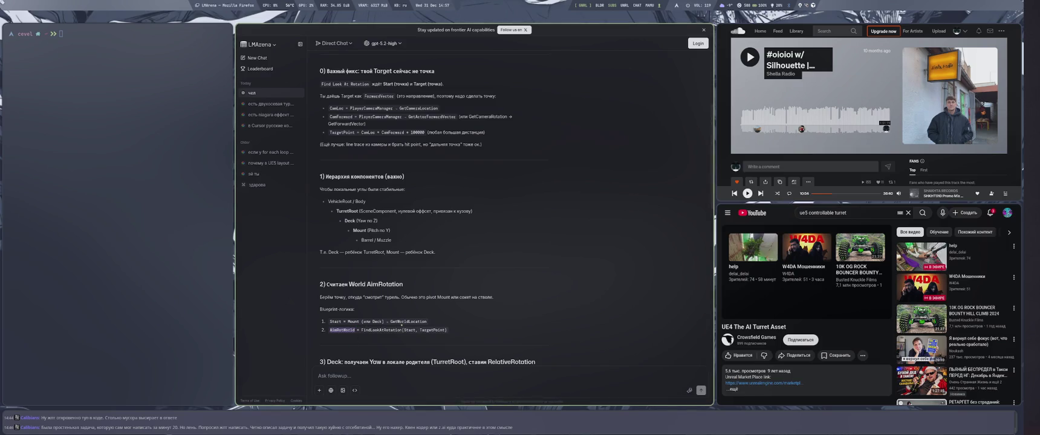
{"action": "key", "text": "super+4"}
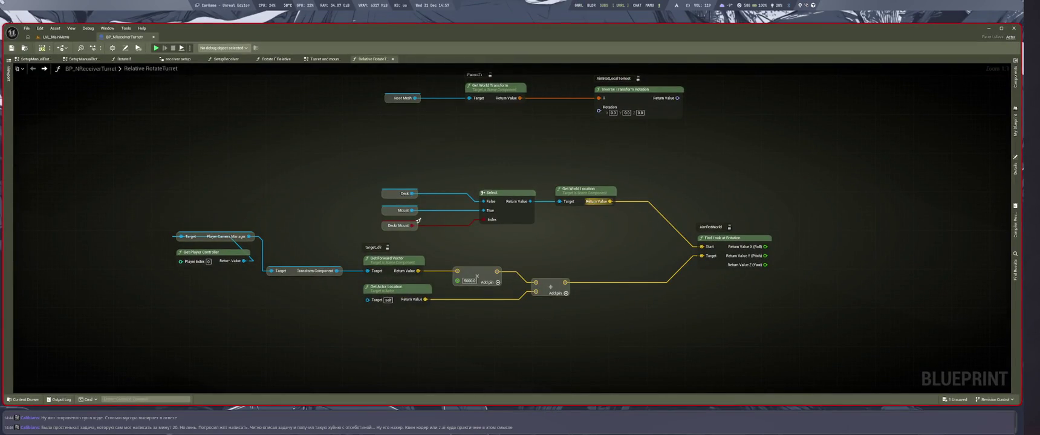
{"action": "key", "text": "super+1"}
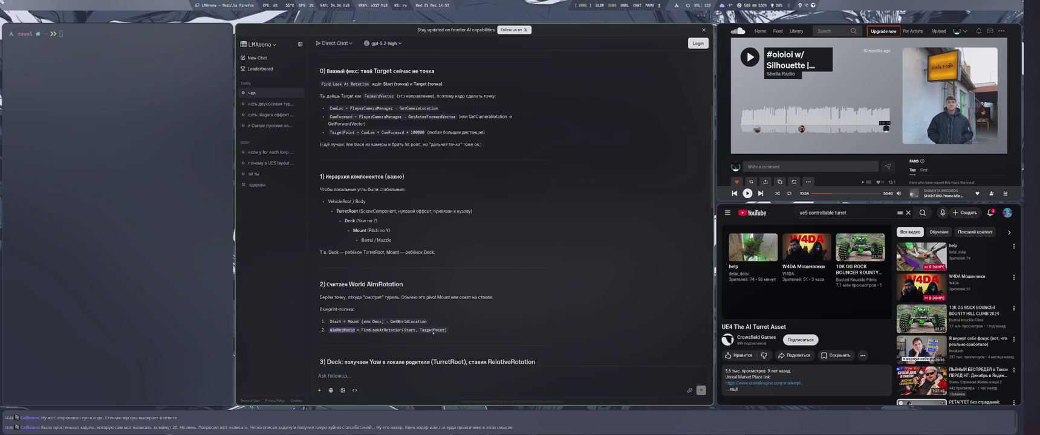
{"action": "scroll", "coordinate": [434, 333], "scroll_direction": "down", "scroll_amount": 3}
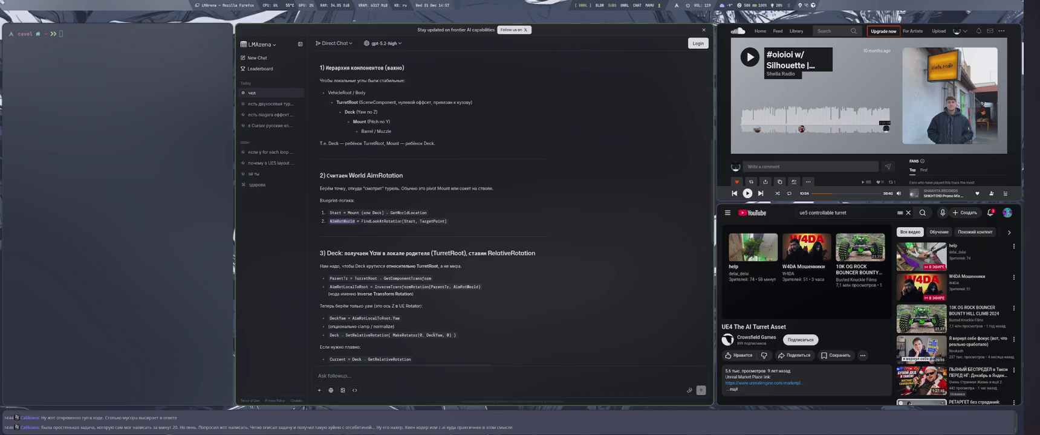
{"action": "scroll", "coordinate": [371, 248], "scroll_direction": "up", "scroll_amount": 6}
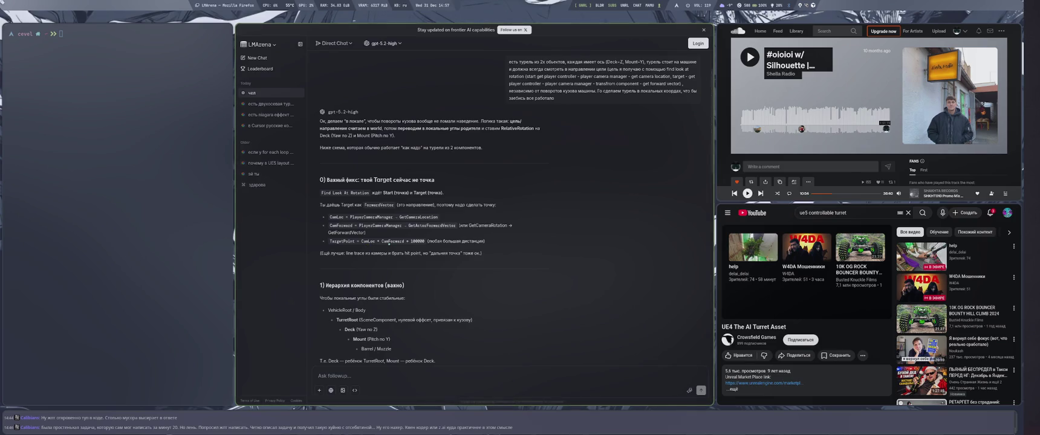
{"action": "key", "text": "super+4"}
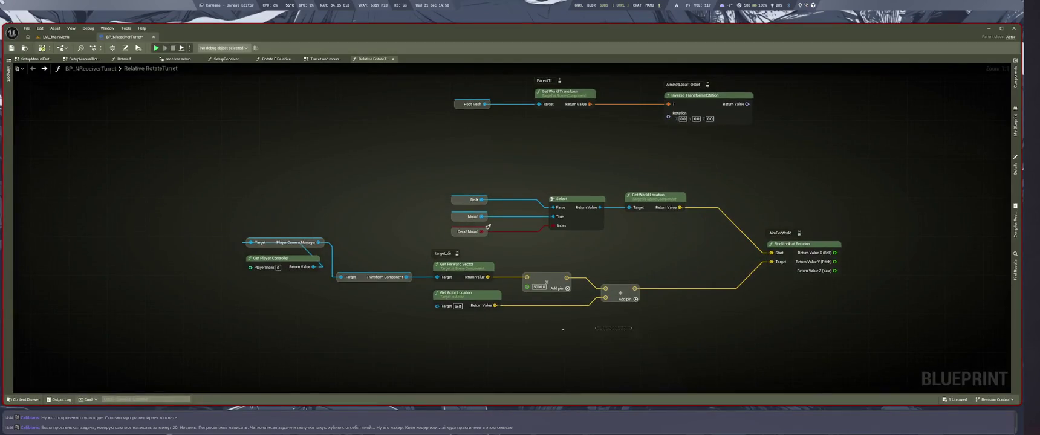
Step: Connect Player Camera Manager to Get Actor Location's Target and place Get Player Controller beside it
{"action": "scroll", "coordinate": [552, 320], "scroll_direction": "down", "scroll_amount": 1}
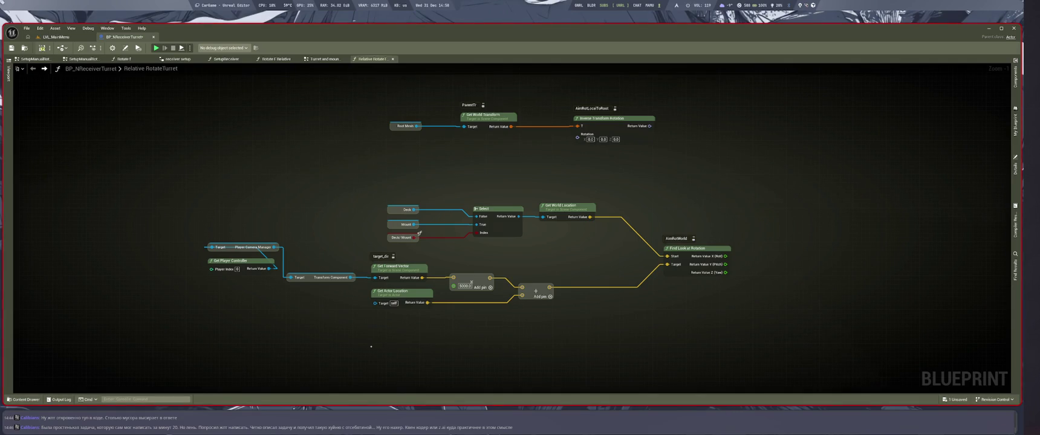
{"action": "left_click_drag", "start_coordinate": [375, 303], "coordinate": [258, 236]}
{"action": "left_click", "coordinate": [352, 349]}
{"action": "scroll", "coordinate": [353, 345], "scroll_direction": "up", "scroll_amount": 1}
{"action": "left_click_drag", "start_coordinate": [258, 301], "coordinate": [339, 312]}
{"action": "mouse_move", "coordinate": [302, 264]}
{"action": "left_mouse_down"}
{"action": "mouse_move", "coordinate": [215, 262]}
{"action": "mouse_move", "coordinate": [195, 236]}
{"action": "mouse_move", "coordinate": [180, 299]}
{"action": "mouse_move", "coordinate": [464, 343]}
{"action": "left_mouse_up"}
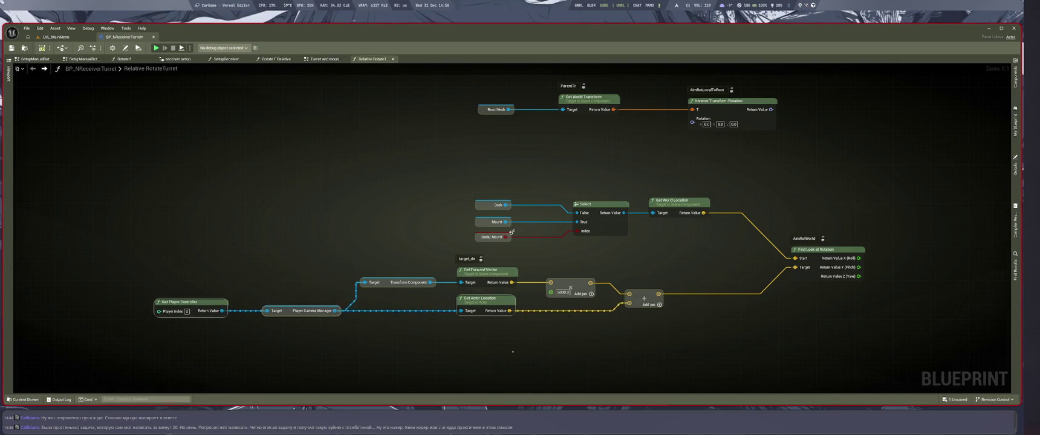
{"action": "left_click_drag", "start_coordinate": [512, 233], "coordinate": [306, 255]}
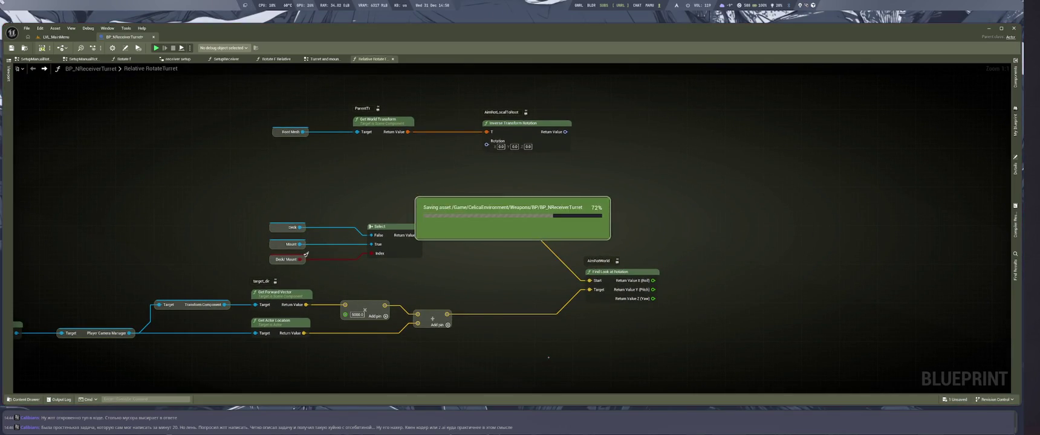
{"action": "key", "text": "super+1"}
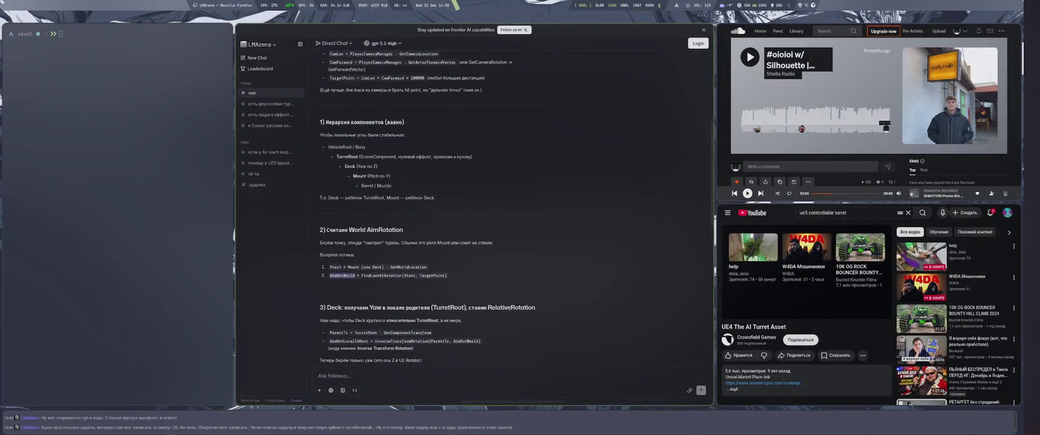
Step: Take 'AimRotLocalToRoot.Yaw' from the chat's DeckYaw line and paste it into the graph's action search
{"action": "scroll", "coordinate": [487, 309], "scroll_direction": "down", "scroll_amount": 2}
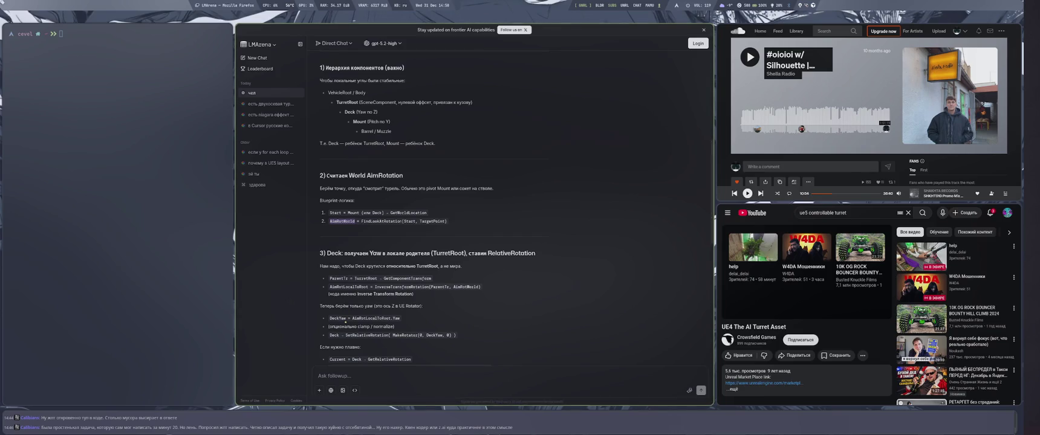
{"action": "double_click", "coordinate": [338, 319]}
{"action": "key", "text": "super+4"}
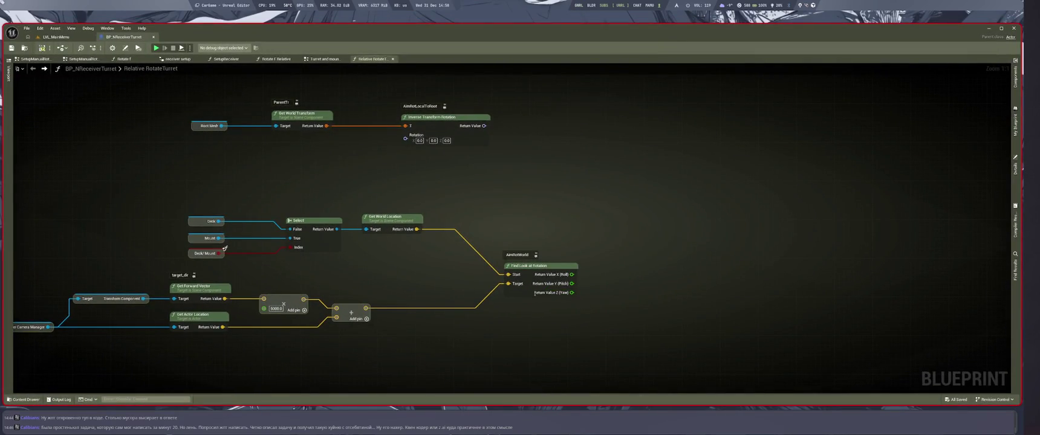
{"action": "key", "text": "super+1"}
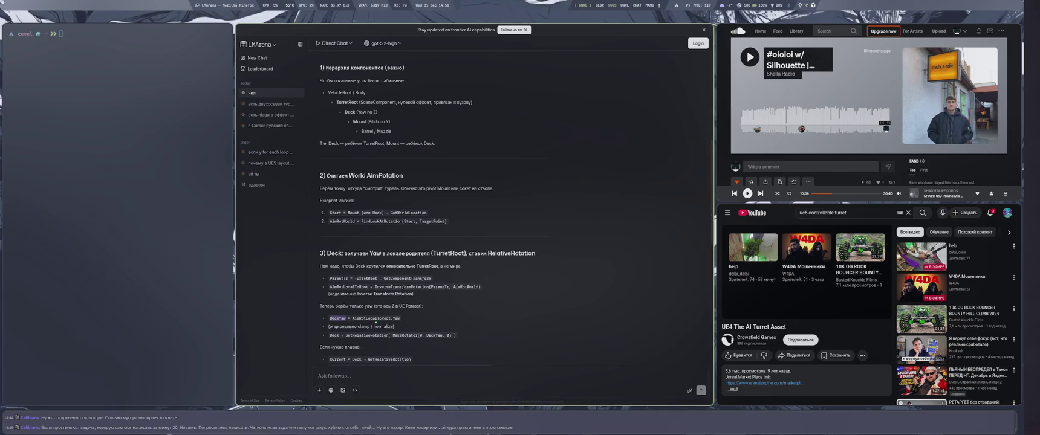
{"action": "double_click", "coordinate": [387, 318]}
{"action": "left_click", "coordinate": [387, 318]}
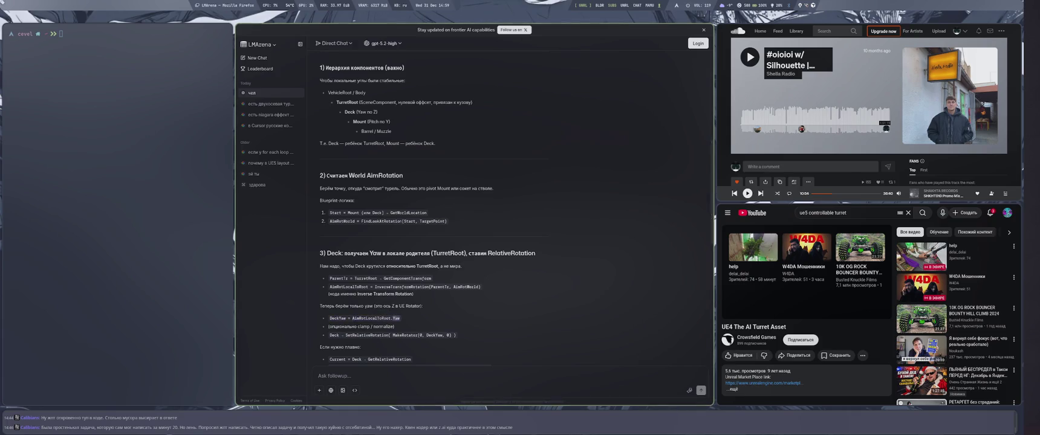
{"action": "double_click", "coordinate": [372, 318]}
{"action": "key", "text": "ctrl+c"}
{"action": "key", "text": "super+4"}
{"action": "key", "text": "ctrl+v"}
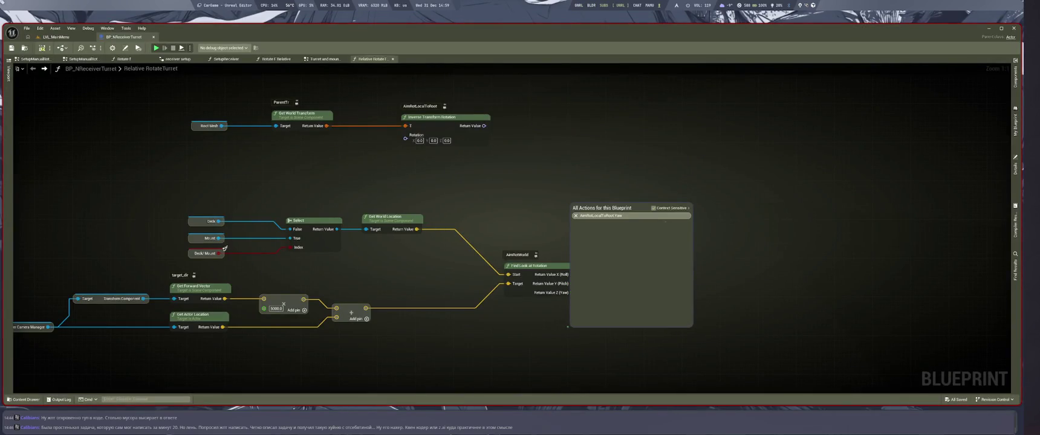
Step: Dismiss the action search, cross-check the chat's AimRotLocalToRoot line, and open the Pitch pin's options
{"action": "key", "text": "Escape"}
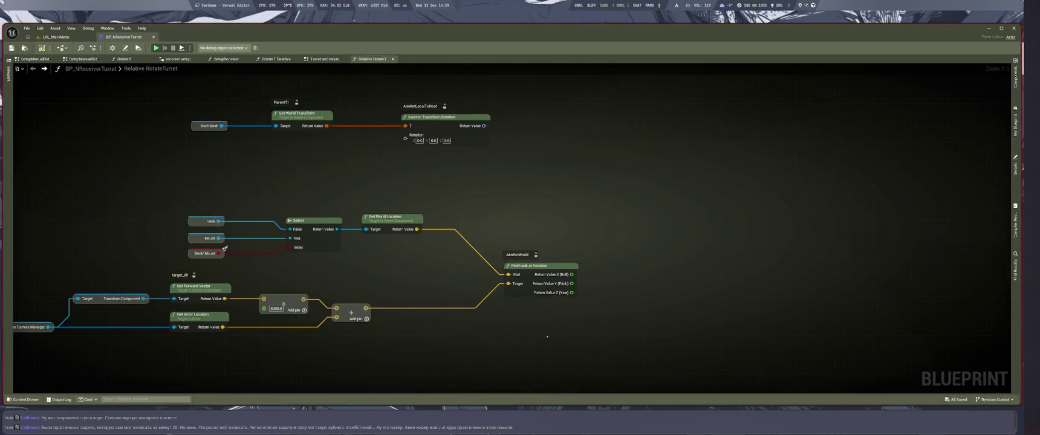
{"action": "key", "text": "super+1"}
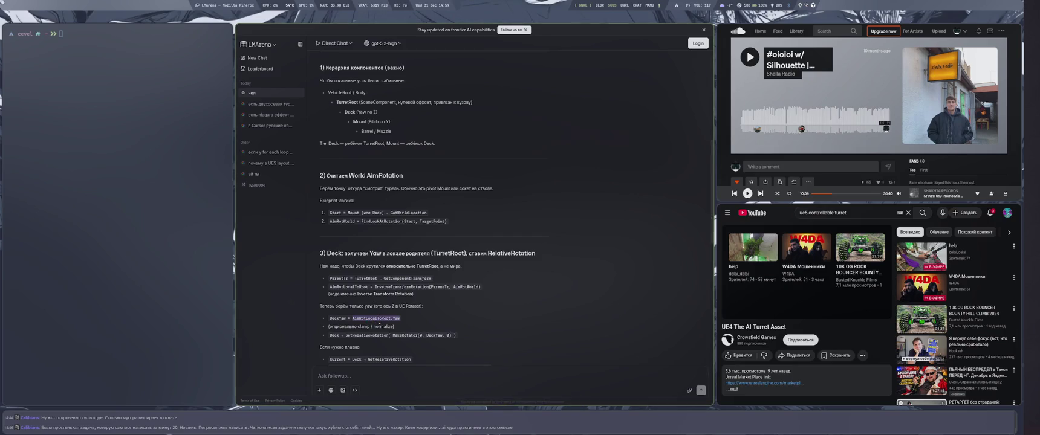
{"action": "double_click", "coordinate": [350, 286]}
{"action": "key", "text": "super+4"}
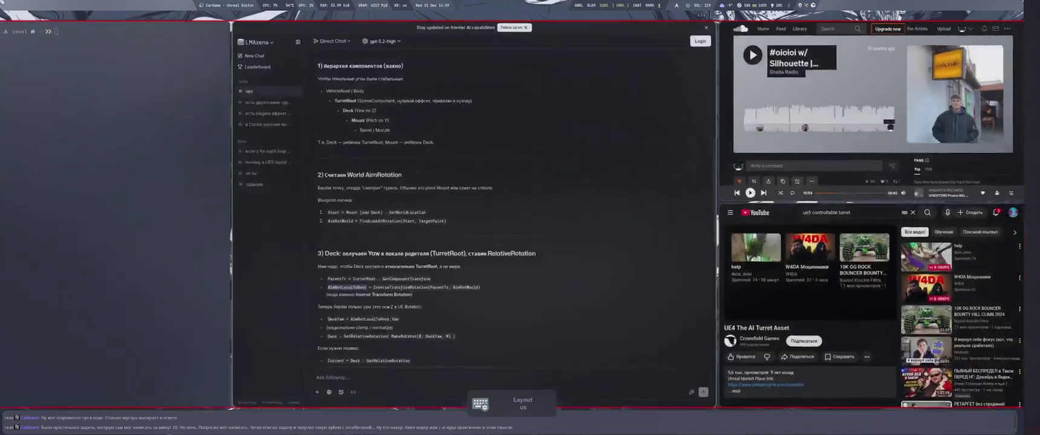
{"action": "left_click_drag", "start_coordinate": [463, 167], "coordinate": [501, 224]}
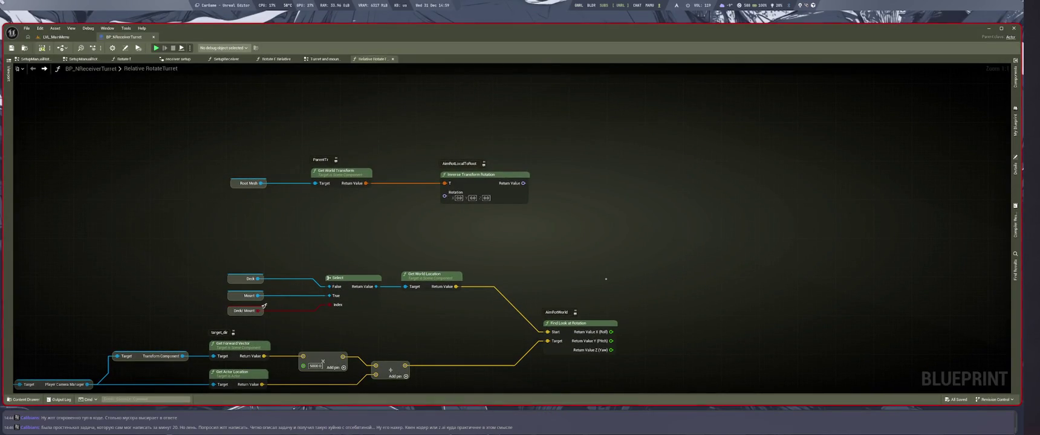
{"action": "key", "text": "super+1"}
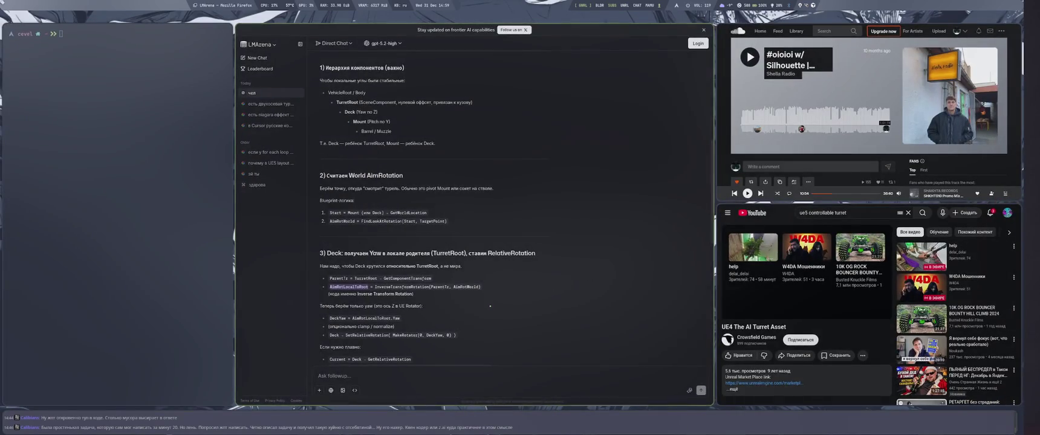
{"action": "key", "text": "super+4"}
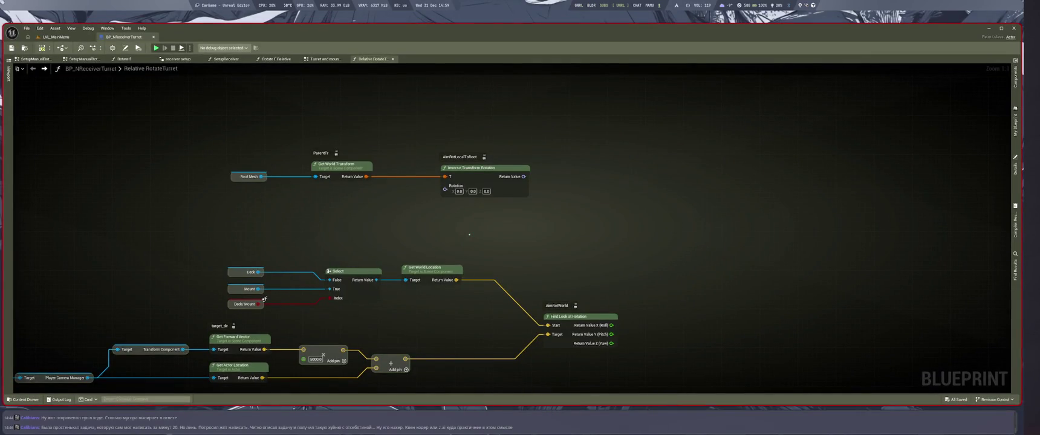
{"action": "key", "text": "super+1"}
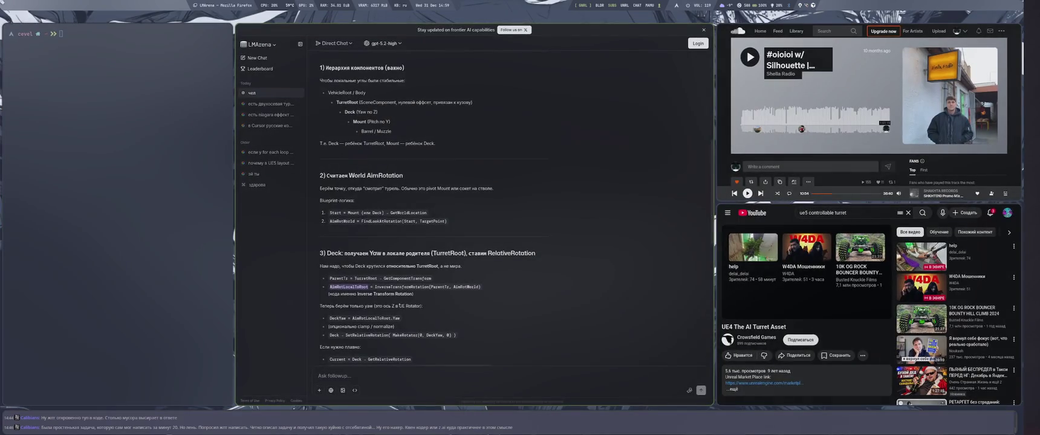
{"action": "key", "text": "super+4"}
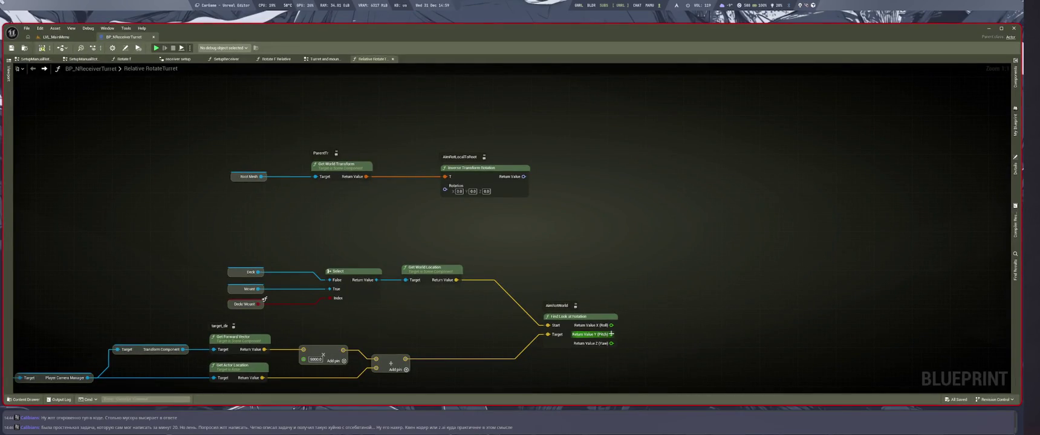
{"action": "right_click", "coordinate": [611, 333]}
Step: Recombine Find Look at Rotation into one rotator, wire it to Inverse Transform Rotation's Rotation, and tidy Root Mesh
{"action": "key", "text": "Return"}
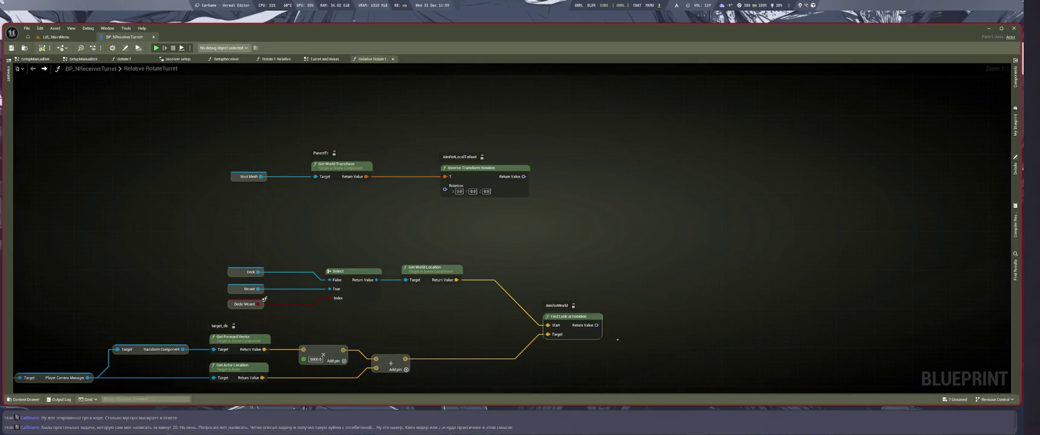
{"action": "mouse_move", "coordinate": [597, 325]}
{"action": "left_mouse_down"}
{"action": "mouse_move", "coordinate": [425, 213]}
{"action": "mouse_move", "coordinate": [446, 186]}
{"action": "mouse_move", "coordinate": [757, 269]}
{"action": "left_mouse_up"}
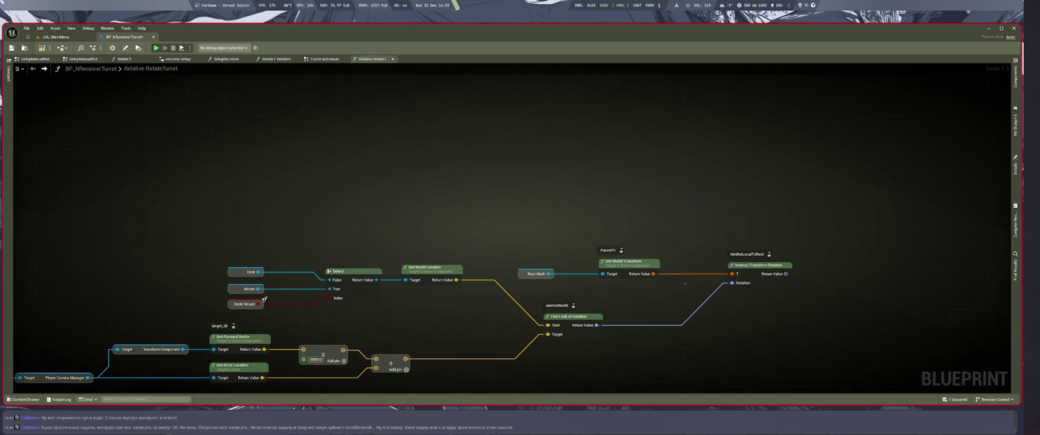
{"action": "left_click_drag", "start_coordinate": [628, 280], "coordinate": [628, 279]}
{"action": "left_click_drag", "start_coordinate": [629, 272], "coordinate": [686, 271]}
{"action": "left_click_drag", "start_coordinate": [584, 273], "coordinate": [629, 267]}
{"action": "left_click_drag", "start_coordinate": [675, 219], "coordinate": [672, 249]}
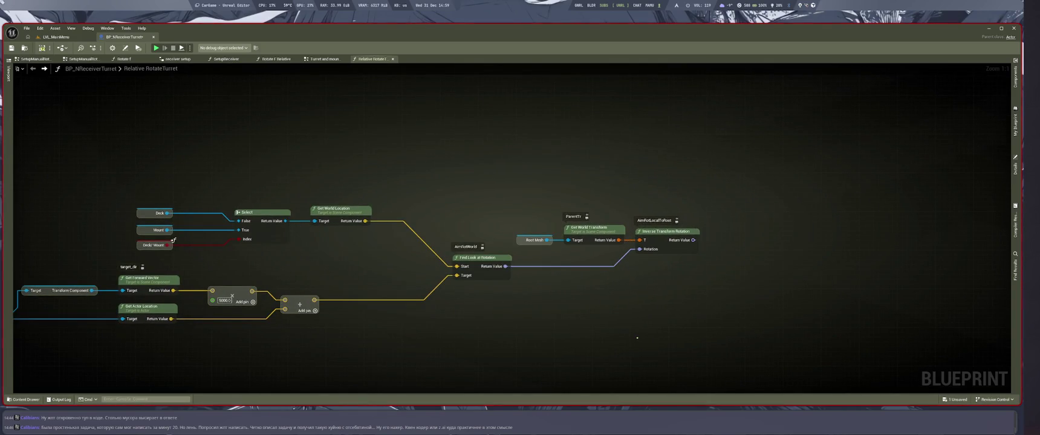
{"action": "key", "text": "super+1"}
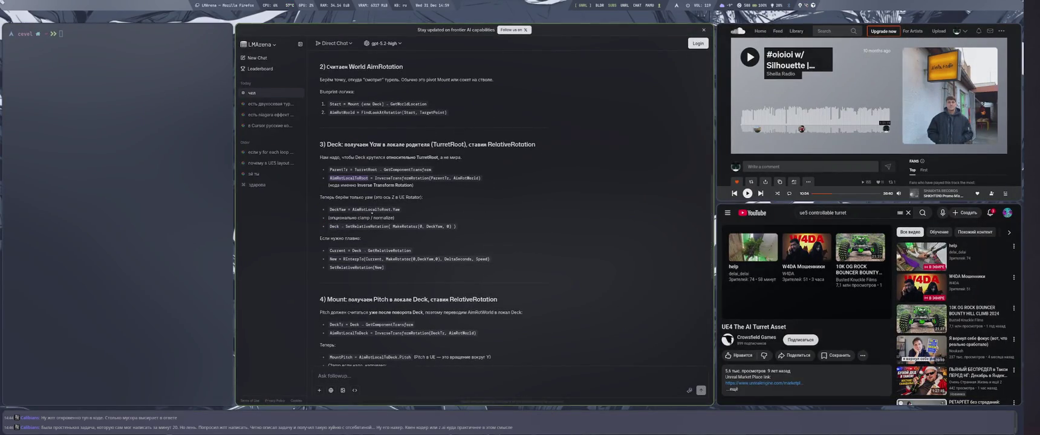
Step: Select DeckYaw in the chat, then open options for Inverse Transform Rotation's Return Value pin
{"action": "double_click", "coordinate": [338, 209]}
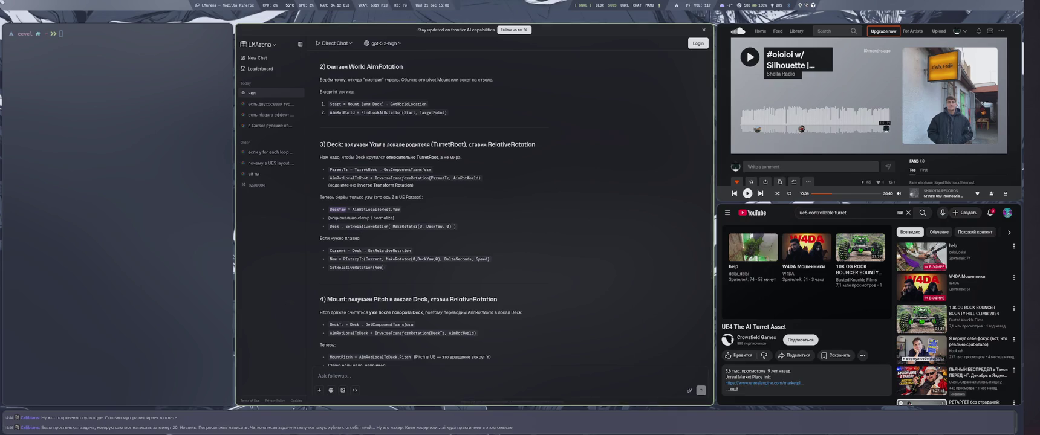
{"action": "key", "text": "super+4"}
{"action": "right_click", "coordinate": [502, 234]}
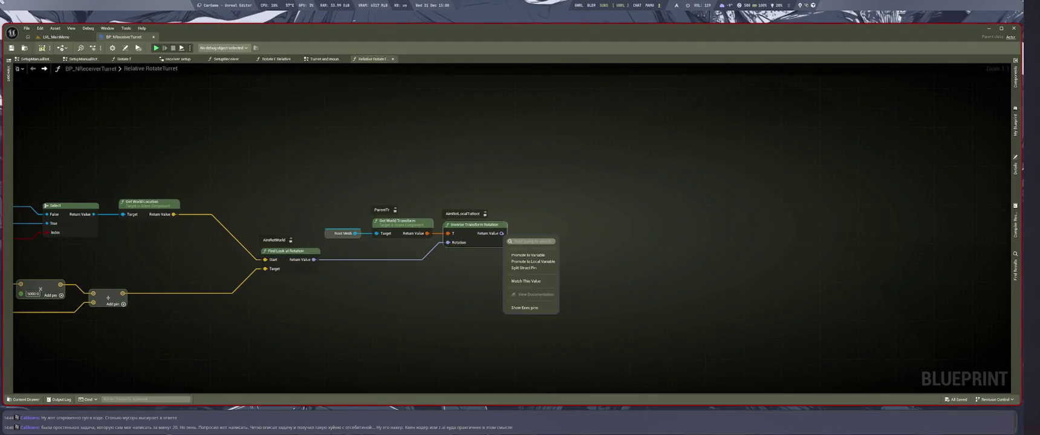
Step: Split AimRotLocalToRoot's rotation into Roll, Pitch and Yaw, then switch to the LMArena workspace
{"action": "left_click", "coordinate": [525, 268]}
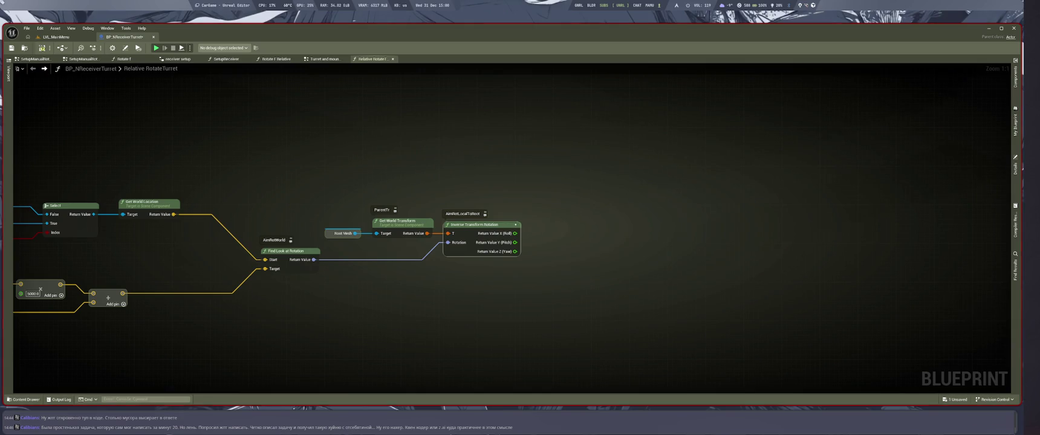
{"action": "left_click_drag", "start_coordinate": [487, 224], "coordinate": [499, 231]}
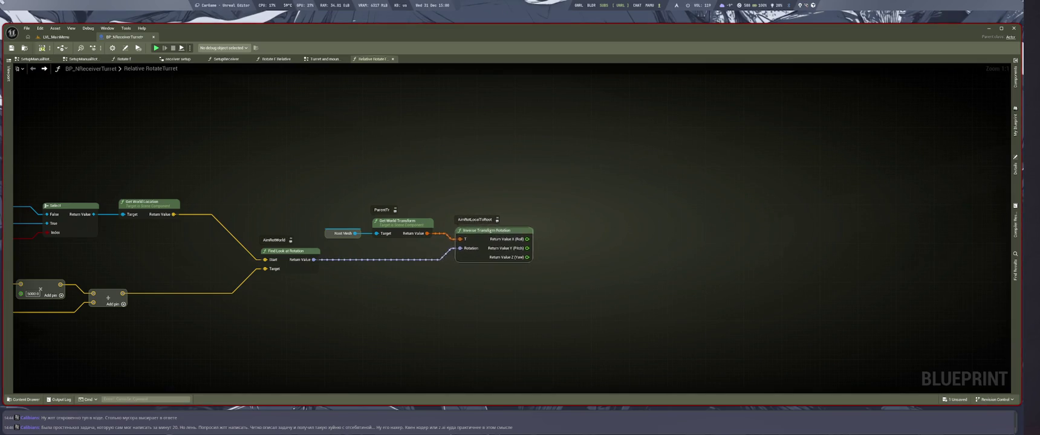
{"action": "mouse_move", "coordinate": [497, 315]}
{"action": "left_mouse_down"}
{"action": "mouse_move", "coordinate": [478, 290]}
{"action": "mouse_move", "coordinate": [491, 267]}
{"action": "left_mouse_up"}
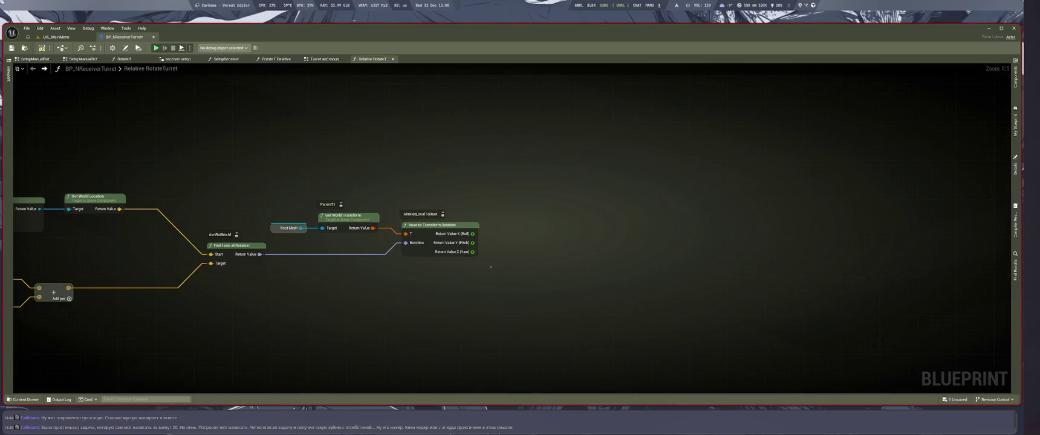
{"action": "key", "text": "super+1"}
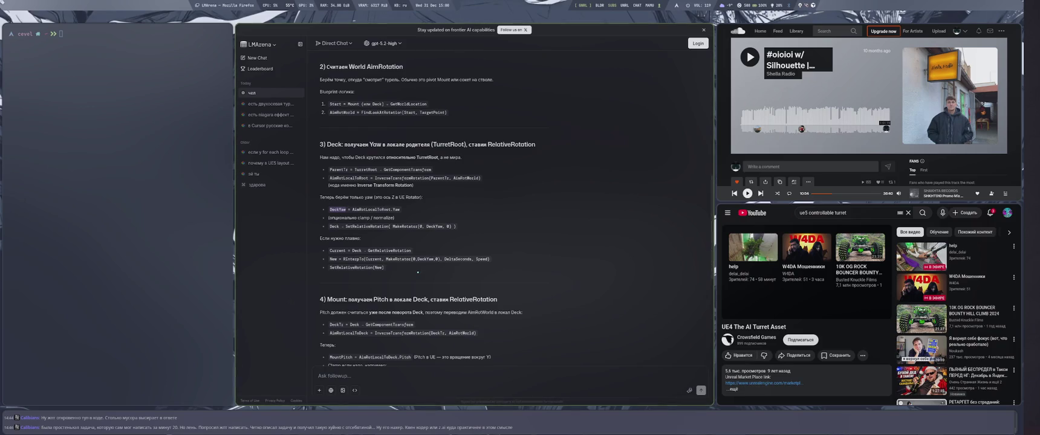
Step: Return to the turret blueprint and bring the RInterp and Set Relative Rotation nodes into view
{"action": "key", "text": "super+4"}
{"action": "scroll", "coordinate": [608, 316], "scroll_direction": "down", "scroll_amount": 3}
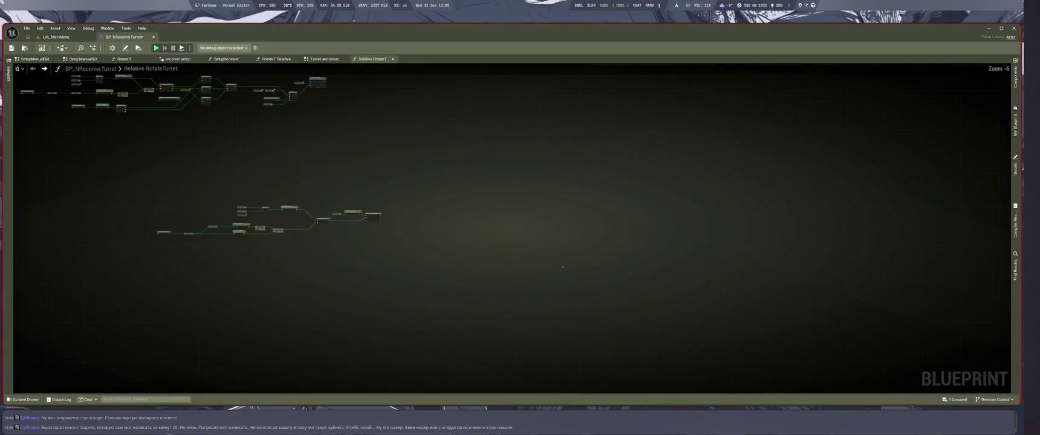
{"action": "left_click_drag", "start_coordinate": [652, 331], "coordinate": [494, 331]}
{"action": "scroll", "coordinate": [494, 331], "scroll_direction": "up", "scroll_amount": 5}
{"action": "scroll", "coordinate": [542, 259], "scroll_direction": "down", "scroll_amount": 5}
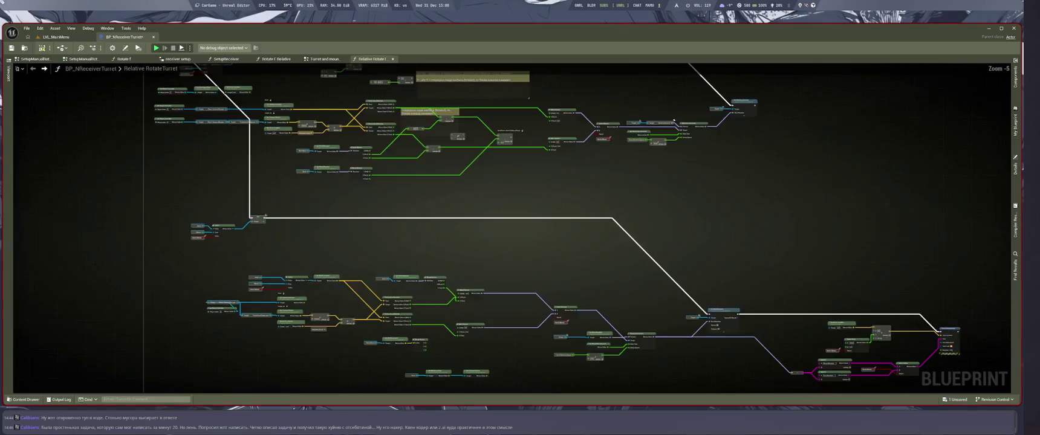
{"action": "scroll", "coordinate": [542, 259], "scroll_direction": "up", "scroll_amount": 5}
Step: Copy the RInterp to Constant and Set Relative Rotation nodes and paste them near Inverse Transform Rotation
{"action": "mouse_move", "coordinate": [446, 222]}
{"action": "left_mouse_down"}
{"action": "mouse_move", "coordinate": [593, 302]}
{"action": "mouse_move", "coordinate": [736, 250]}
{"action": "left_mouse_up"}
{"action": "key", "text": "Home"}
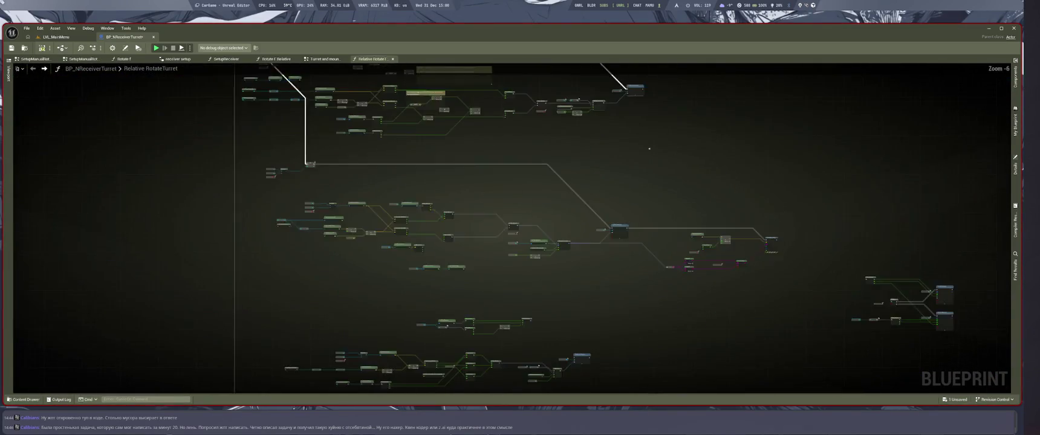
{"action": "scroll", "coordinate": [645, 204], "scroll_direction": "up", "scroll_amount": 7}
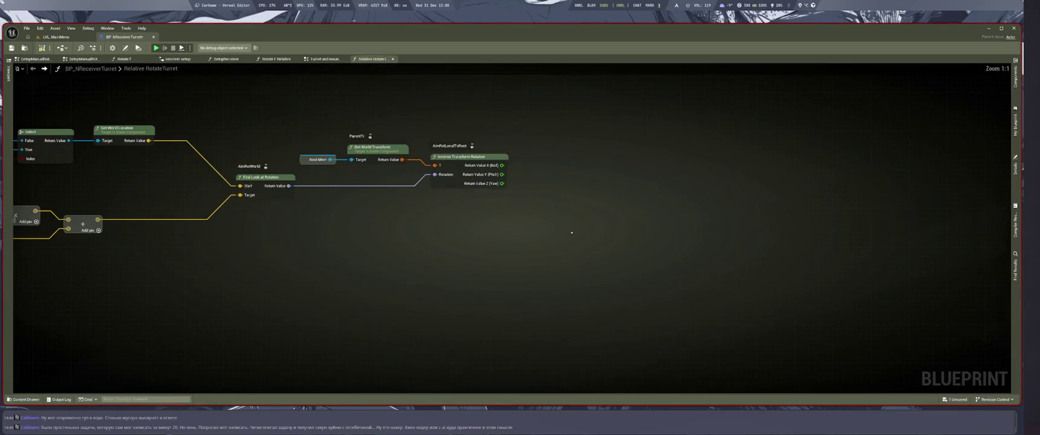
{"action": "key", "text": "ctrl+v"}
{"action": "left_click_drag", "start_coordinate": [579, 261], "coordinate": [581, 303]}
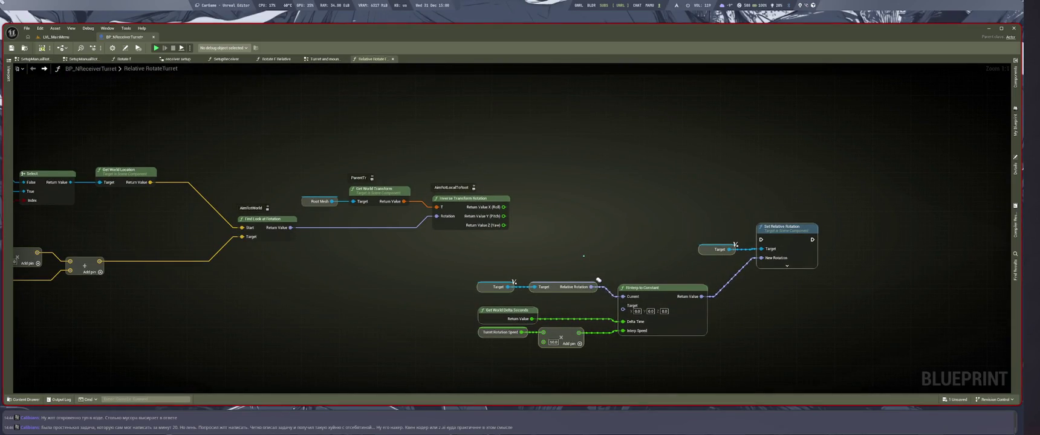
{"action": "left_click_drag", "start_coordinate": [641, 288], "coordinate": [746, 251]}
{"action": "left_click_drag", "start_coordinate": [633, 194], "coordinate": [644, 219]}
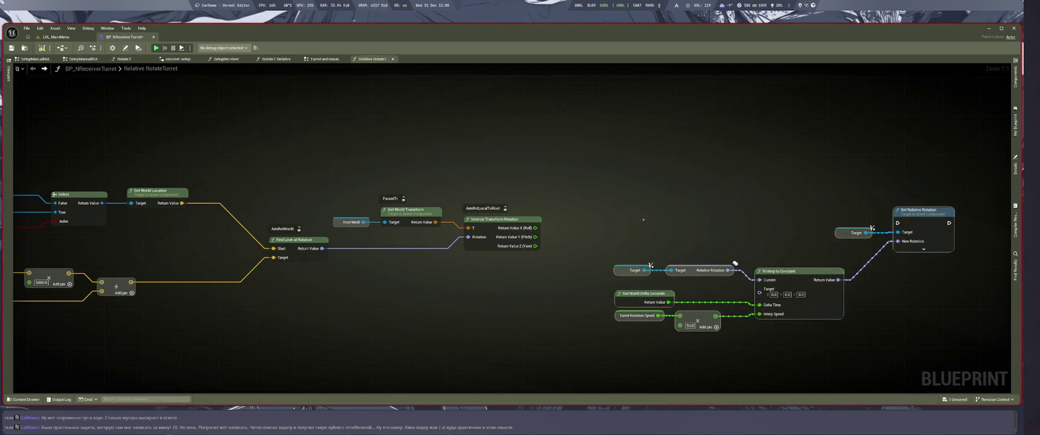
{"action": "scroll", "coordinate": [616, 257], "scroll_direction": "down", "scroll_amount": 8}
{"action": "scroll", "coordinate": [608, 237], "scroll_direction": "up", "scroll_amount": 6}
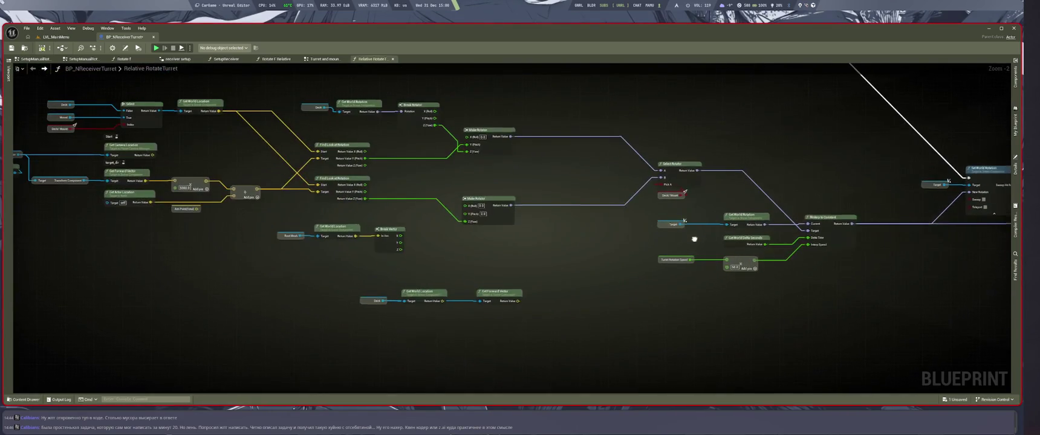
{"action": "scroll", "coordinate": [528, 236], "scroll_direction": "down", "scroll_amount": 2}
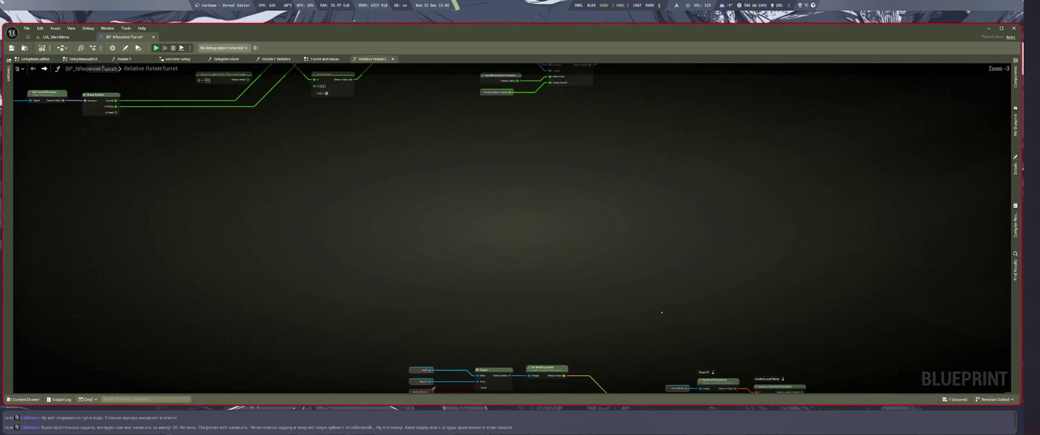
{"action": "scroll", "coordinate": [664, 191], "scroll_direction": "up", "scroll_amount": 4}
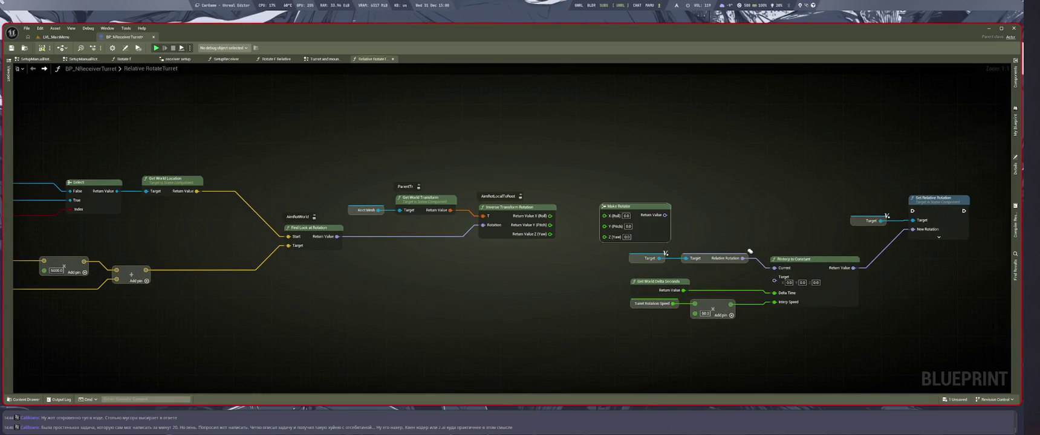
Step: Wire local Yaw into Make Rotator's Yaw, and Make Rotator's result into RInterp to Constant's Target
{"action": "left_click_drag", "start_coordinate": [551, 234], "coordinate": [630, 228]}
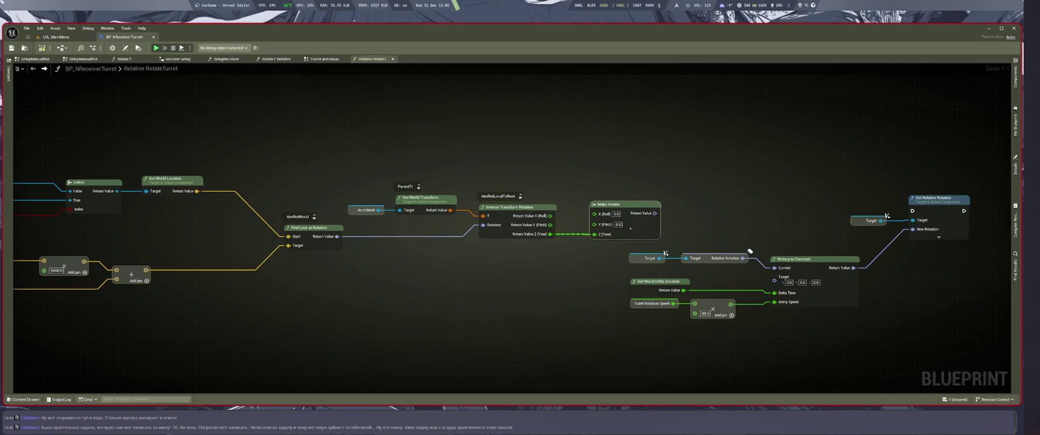
{"action": "left_click_drag", "start_coordinate": [585, 290], "coordinate": [499, 289]}
{"action": "left_click_drag", "start_coordinate": [569, 212], "coordinate": [690, 277]}
Step: Move the copied RInterp to Constant and Set Relative Rotation nodes up and right together
{"action": "left_click_drag", "start_coordinate": [560, 244], "coordinate": [640, 301]}
{"action": "left_click_drag", "start_coordinate": [760, 211], "coordinate": [841, 233]}
{"action": "mouse_move", "coordinate": [718, 286]}
{"action": "left_mouse_down"}
{"action": "mouse_move", "coordinate": [784, 226]}
{"action": "mouse_move", "coordinate": [641, 281]}
{"action": "left_mouse_up"}
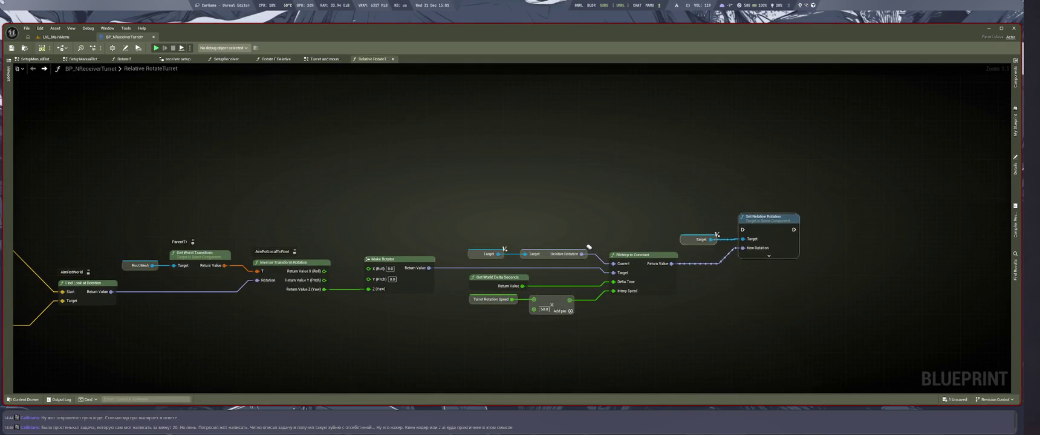
{"action": "scroll", "coordinate": [587, 244], "scroll_direction": "down", "scroll_amount": 7}
{"action": "left_click_drag", "start_coordinate": [684, 157], "coordinate": [654, 244]}
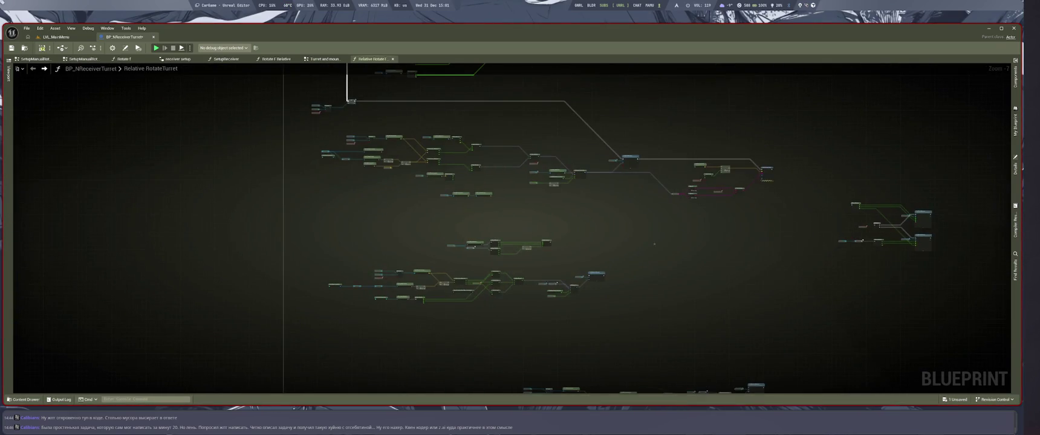
Step: Connect the lower SET node's execution output to the new Set Relative Rotation's exec input
{"action": "scroll", "coordinate": [450, 220], "scroll_direction": "up", "scroll_amount": 2}
{"action": "left_click_drag", "start_coordinate": [450, 220], "coordinate": [490, 272]}
{"action": "scroll", "coordinate": [477, 248], "scroll_direction": "up", "scroll_amount": 4}
{"action": "scroll", "coordinate": [490, 271], "scroll_direction": "down", "scroll_amount": 3}
{"action": "mouse_move", "coordinate": [501, 242]}
{"action": "left_mouse_down"}
{"action": "mouse_move", "coordinate": [505, 260]}
{"action": "mouse_move", "coordinate": [509, 248]}
{"action": "left_mouse_up"}
{"action": "scroll", "coordinate": [509, 249], "scroll_direction": "up", "scroll_amount": 3}
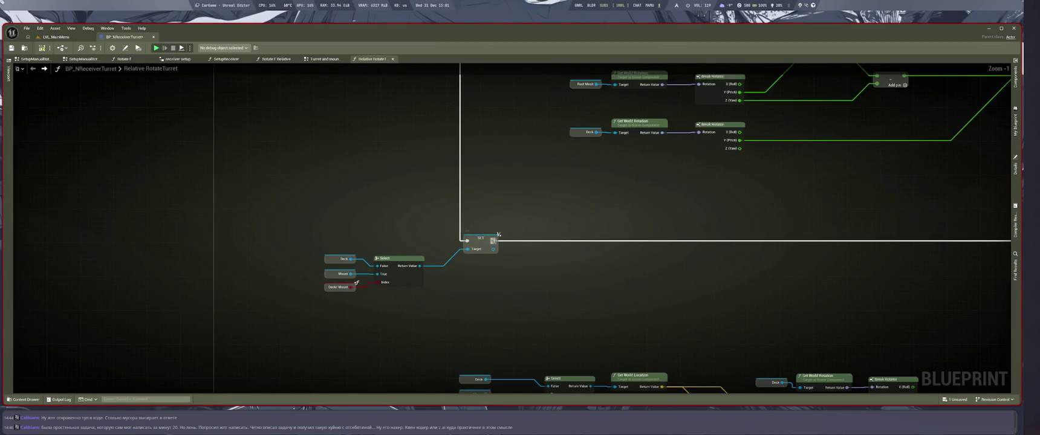
{"action": "scroll", "coordinate": [498, 234], "scroll_direction": "down", "scroll_amount": 8}
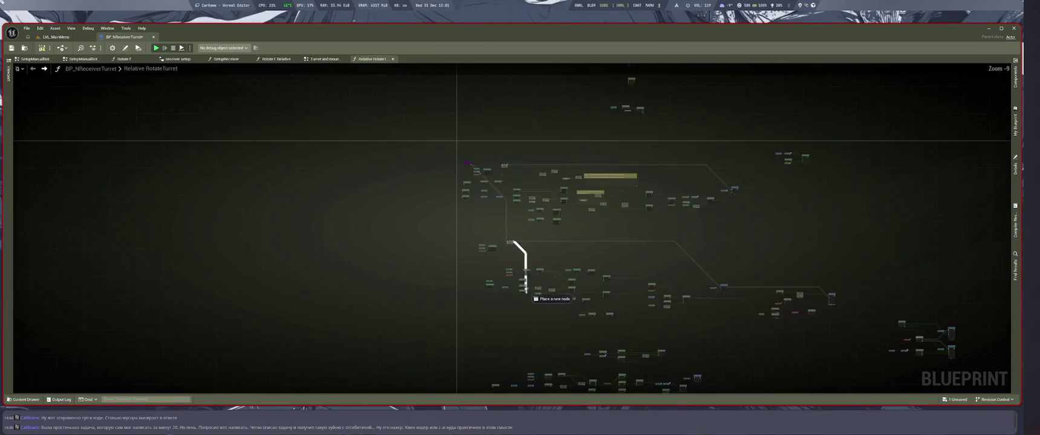
{"action": "mouse_move", "coordinate": [655, 390]}
{"action": "left_mouse_down"}
{"action": "mouse_move", "coordinate": [692, 273]}
{"action": "mouse_move", "coordinate": [785, 202]}
{"action": "mouse_move", "coordinate": [975, 207]}
{"action": "mouse_move", "coordinate": [943, 194]}
{"action": "mouse_move", "coordinate": [874, 216]}
{"action": "left_mouse_up"}
{"action": "scroll", "coordinate": [785, 201], "scroll_direction": "up", "scroll_amount": 8}
{"action": "key", "text": "super+2"}
{"action": "key", "text": "super+3"}
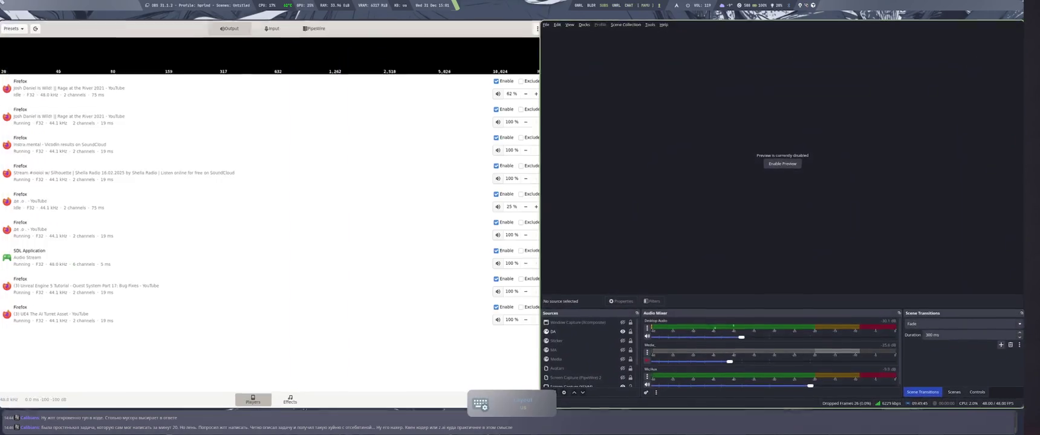
Step: Save BP_NReceiverTurret and bring the Set Relative Rotation node into view
{"action": "key", "text": "super+1"}
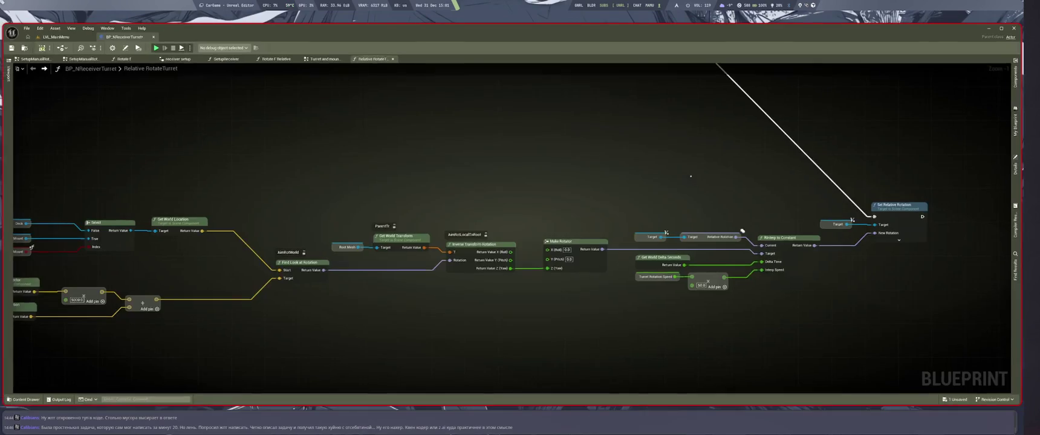
{"action": "key", "text": "super+2"}
{"action": "key", "text": "super+1"}
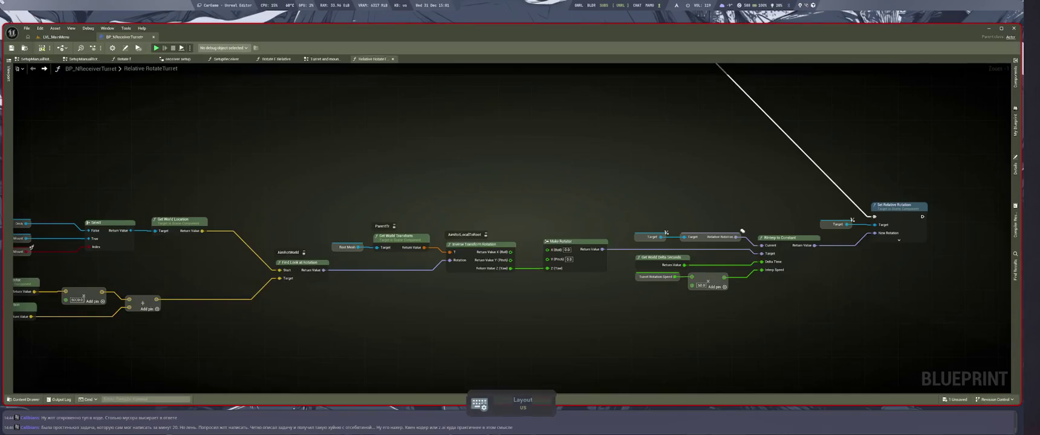
{"action": "key", "text": "ctrl+s"}
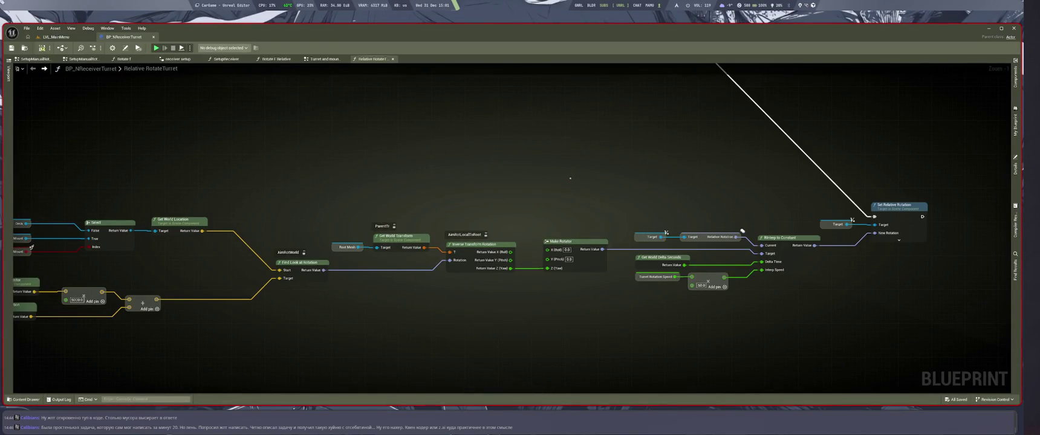
{"action": "scroll", "coordinate": [552, 242], "scroll_direction": "up", "scroll_amount": 1}
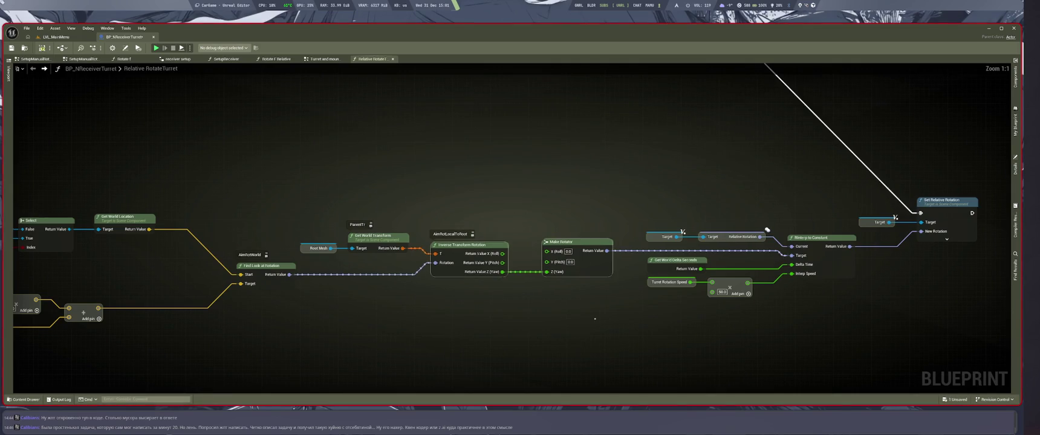
{"action": "mouse_move", "coordinate": [522, 291]}
{"action": "left_mouse_down"}
{"action": "mouse_move", "coordinate": [559, 319]}
{"action": "mouse_move", "coordinate": [498, 324]}
{"action": "left_mouse_up"}
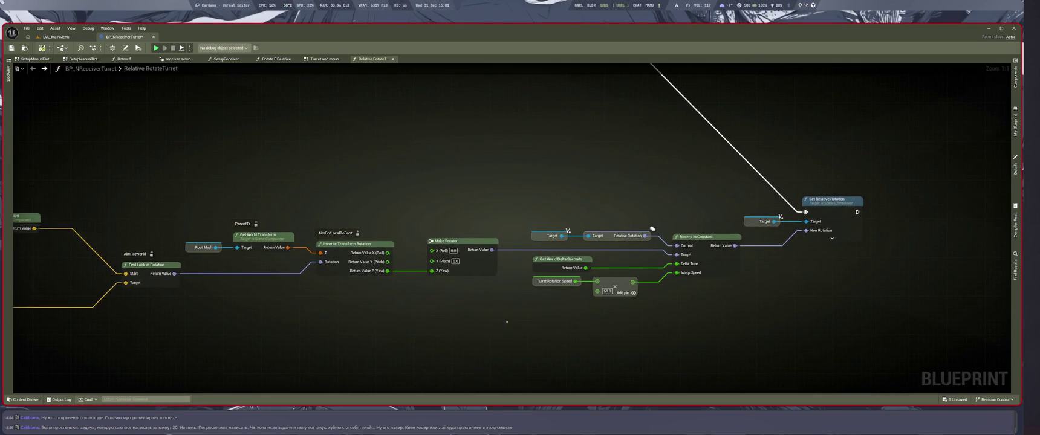
Step: Check the LMArena instructions, then label the yaw Make Rotator with the comment DeckYaw
{"action": "key", "text": "super+1"}
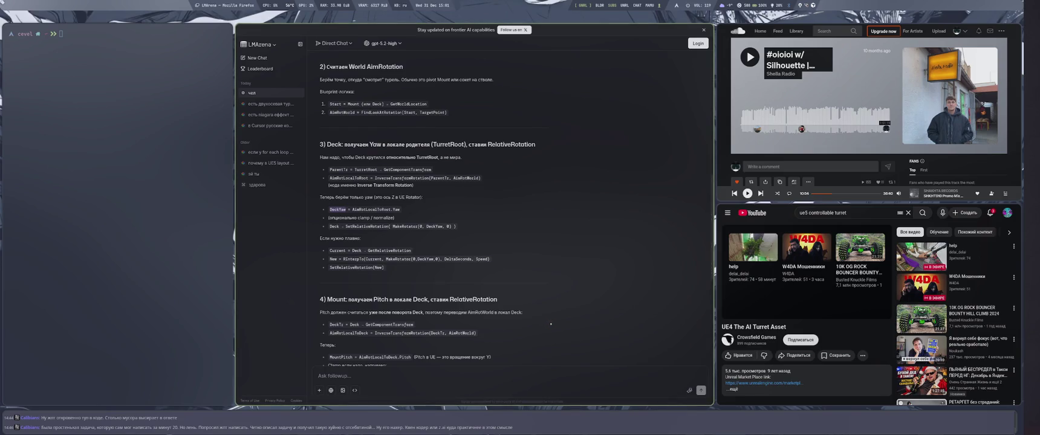
{"action": "key", "text": "super+4"}
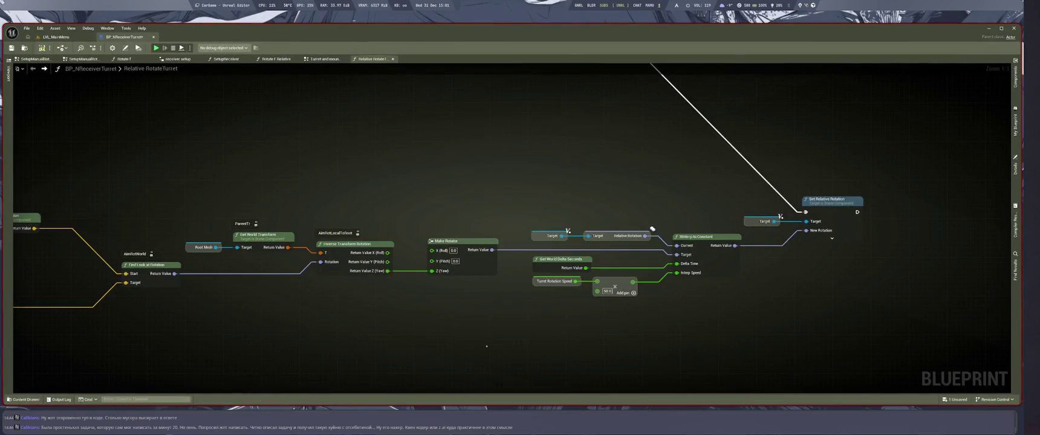
{"action": "key", "text": "super+1"}
{"action": "key", "text": "alt+shift"}
{"action": "key", "text": "super+4"}
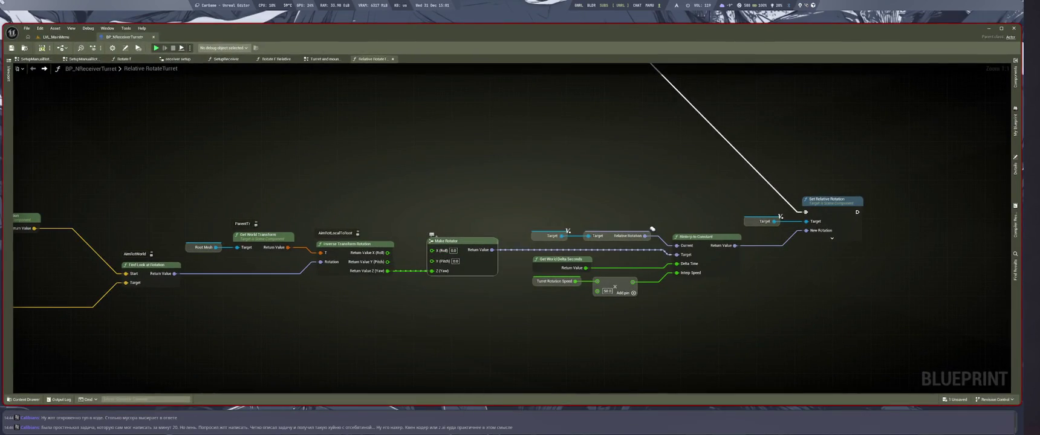
{"action": "type", "text": "DeckYaw"}
{"action": "key", "text": "Return"}
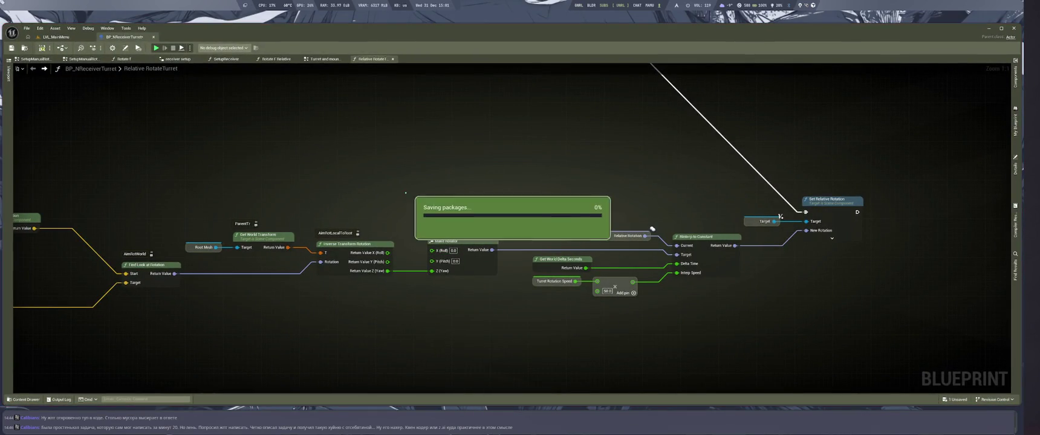
{"action": "mouse_move", "coordinate": [383, 341]}
{"action": "left_mouse_down"}
{"action": "mouse_move", "coordinate": [489, 304]}
{"action": "mouse_move", "coordinate": [575, 320]}
{"action": "mouse_move", "coordinate": [773, 307]}
{"action": "mouse_move", "coordinate": [422, 314]}
{"action": "left_mouse_up"}
Step: Copy Find Look at Rotation through Make Rotator, paste the chain below the originals, and switch to LMArena
{"action": "scroll", "coordinate": [527, 327], "scroll_direction": "down", "scroll_amount": 1}
{"action": "scroll", "coordinate": [505, 307], "scroll_direction": "up", "scroll_amount": 1}
{"action": "scroll", "coordinate": [617, 315], "scroll_direction": "down", "scroll_amount": 1}
{"action": "scroll", "coordinate": [422, 314], "scroll_direction": "up", "scroll_amount": 1}
{"action": "left_click_drag", "start_coordinate": [299, 157], "coordinate": [629, 301]}
{"action": "key", "text": "ctrl+c"}
{"action": "key", "text": "ctrl+v"}
{"action": "left_click_drag", "start_coordinate": [520, 302], "coordinate": [520, 284]}
{"action": "left_click", "coordinate": [642, 340]}
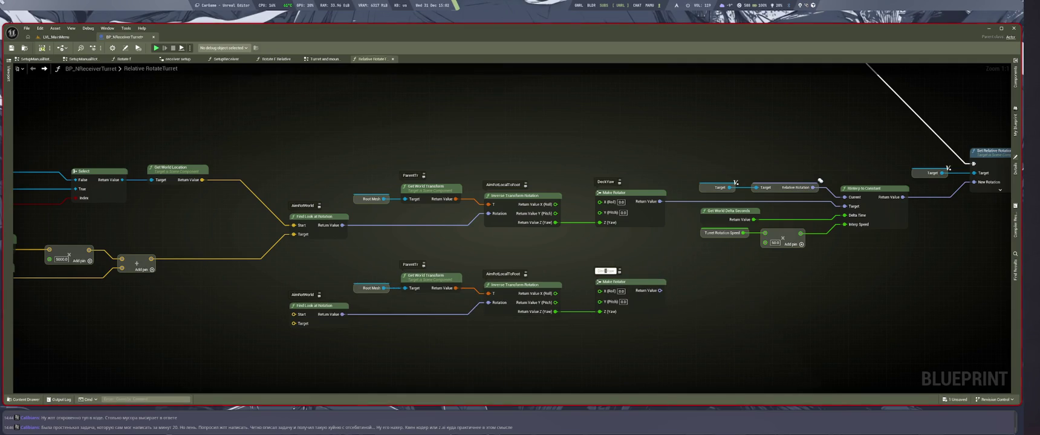
{"action": "scroll", "coordinate": [615, 364], "scroll_direction": "down", "scroll_amount": 3}
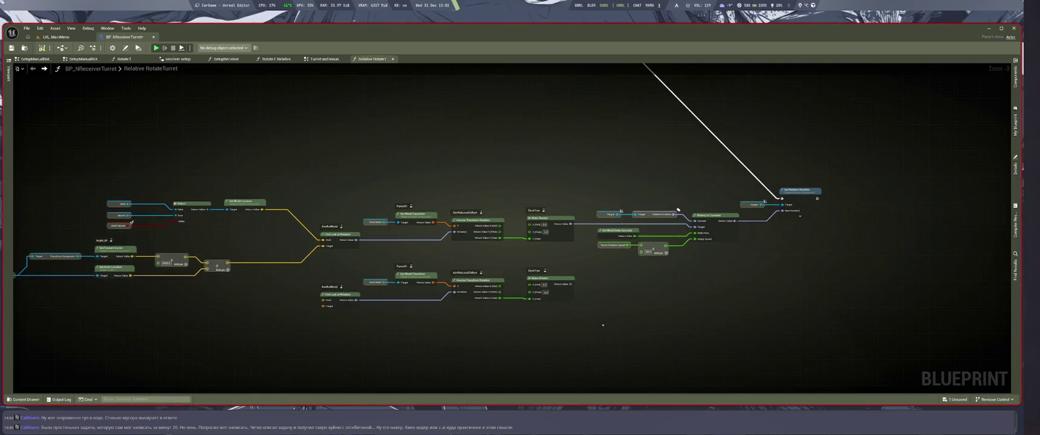
{"action": "key", "text": "super+1"}
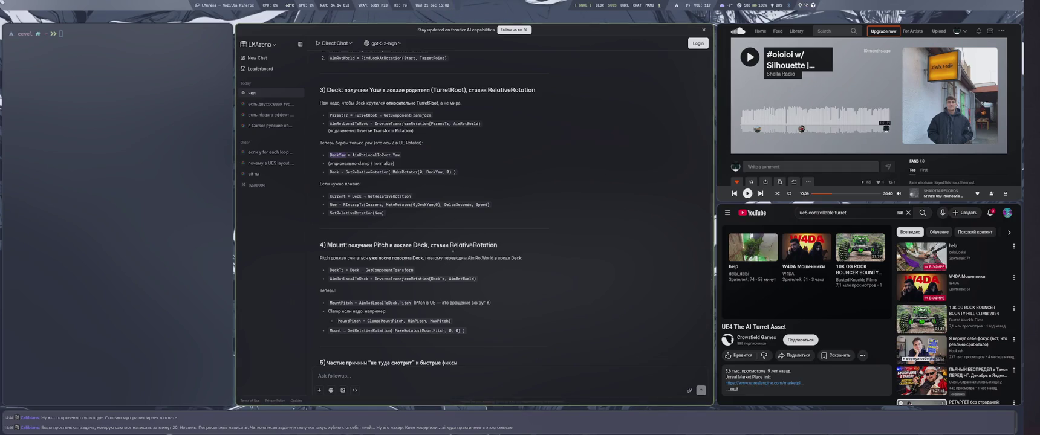
Step: Read the Deck yaw and Mount pitch steps, and start the SoundCloud track playing
{"action": "scroll", "coordinate": [379, 260], "scroll_direction": "up", "scroll_amount": 2}
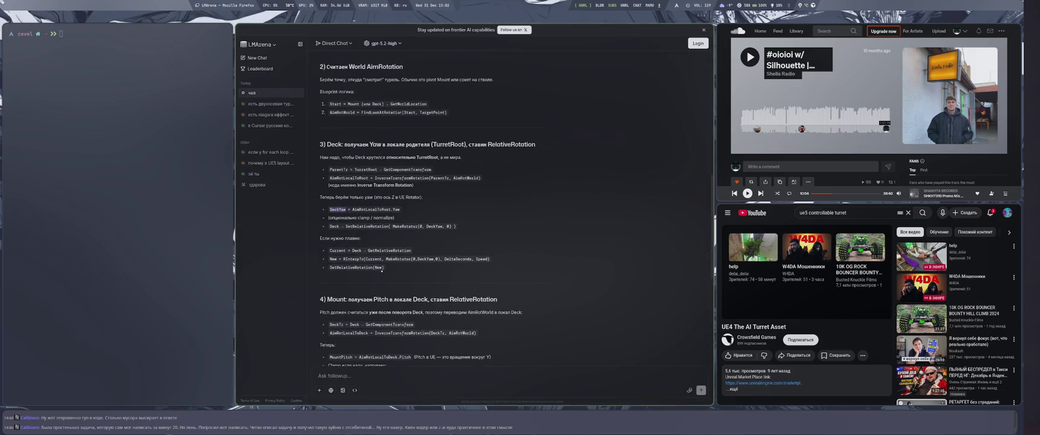
{"action": "scroll", "coordinate": [406, 315], "scroll_direction": "down", "scroll_amount": 2}
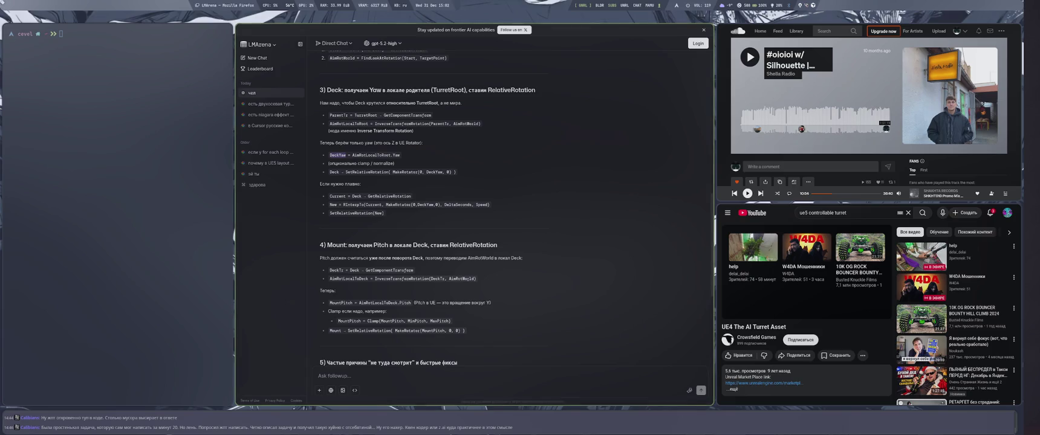
{"action": "key", "text": "super+Right"}
{"action": "key", "text": "space"}
Step: Turn the system volume down and switch back to the Unreal Editor workspace
{"action": "key", "text": "super+Down"}
{"action": "key", "text": "super+Left"}
{"action": "key", "text": "XF86AudioLowerVolume"}
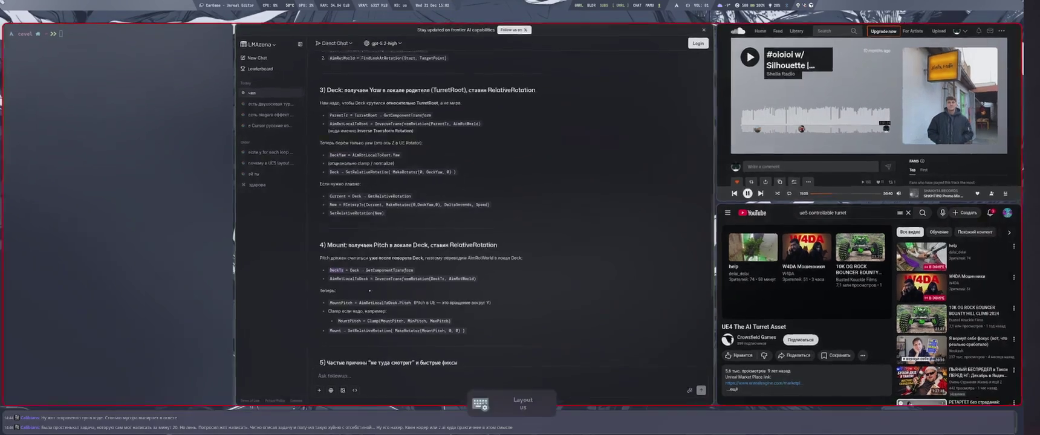
{"action": "key", "text": "super+4"}
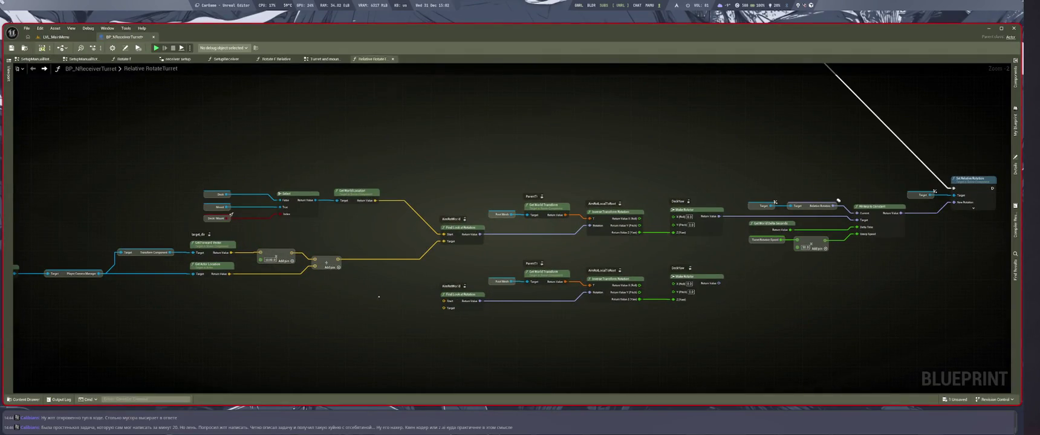
Step: Centre the turret graph and zoom in on the lower copied rotation branch
{"action": "scroll", "coordinate": [491, 292], "scroll_direction": "down", "scroll_amount": 3}
{"action": "scroll", "coordinate": [514, 266], "scroll_direction": "up", "scroll_amount": 5}
{"action": "scroll", "coordinate": [536, 244], "scroll_direction": "up", "scroll_amount": 1}
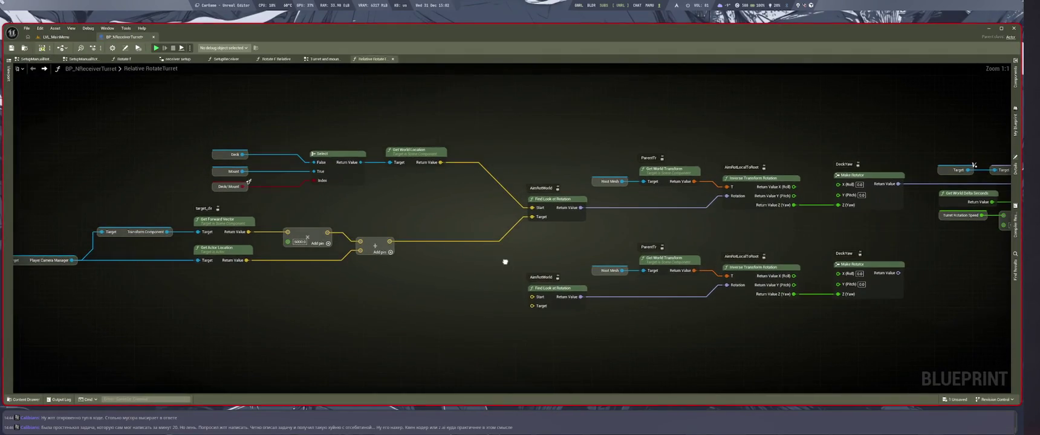
{"action": "scroll", "coordinate": [627, 273], "scroll_direction": "down", "scroll_amount": 2}
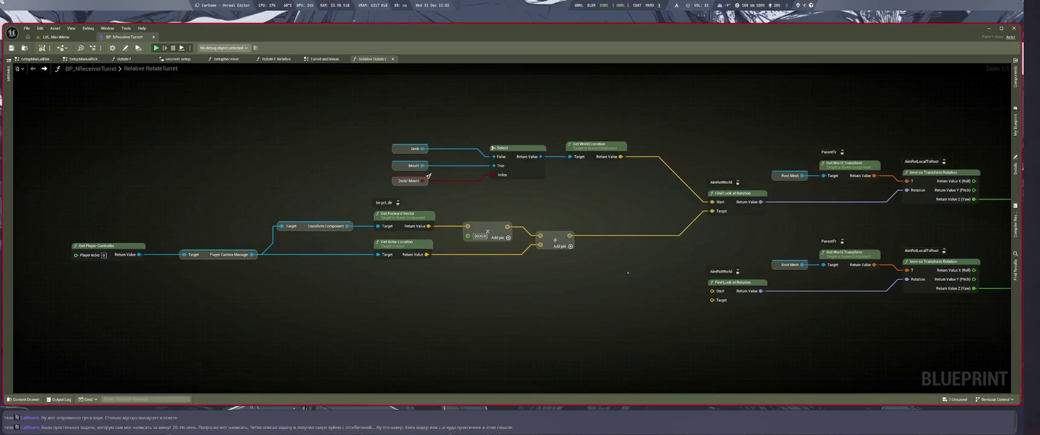
{"action": "scroll", "coordinate": [500, 279], "scroll_direction": "up", "scroll_amount": 2}
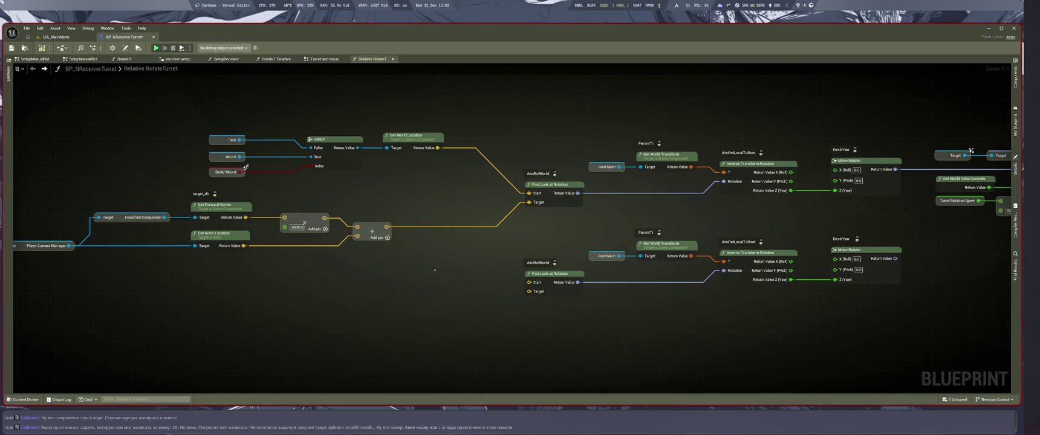
{"action": "scroll", "coordinate": [435, 270], "scroll_direction": "down", "scroll_amount": 6}
{"action": "scroll", "coordinate": [450, 268], "scroll_direction": "up", "scroll_amount": 4}
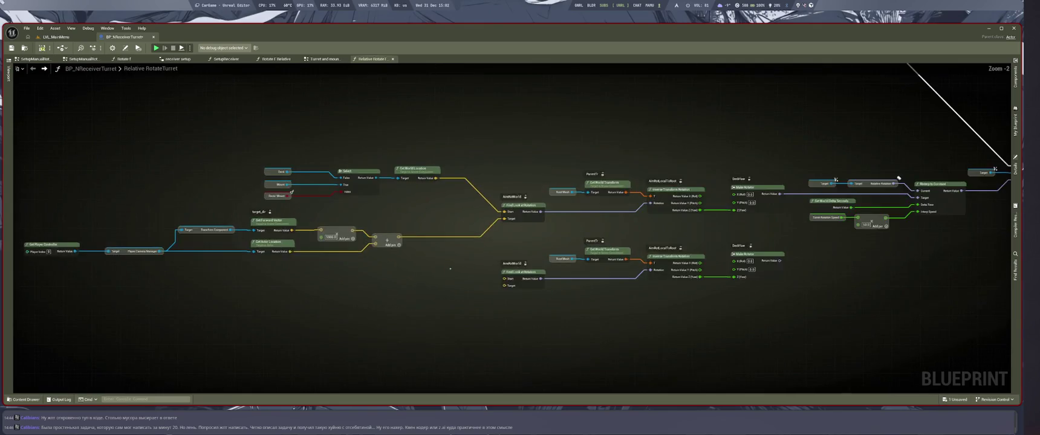
{"action": "scroll", "coordinate": [450, 269], "scroll_direction": "down", "scroll_amount": 2}
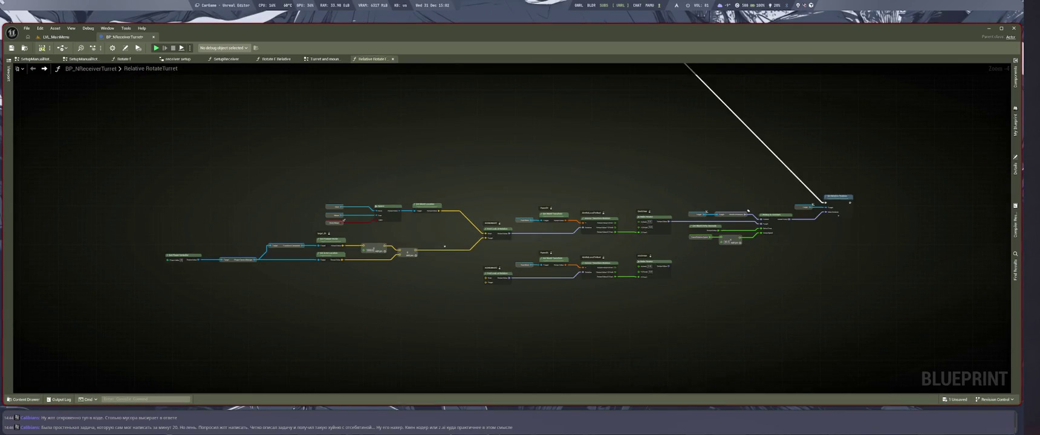
{"action": "scroll", "coordinate": [444, 246], "scroll_direction": "up", "scroll_amount": 2}
{"action": "left_click_drag", "start_coordinate": [444, 246], "coordinate": [620, 309]}
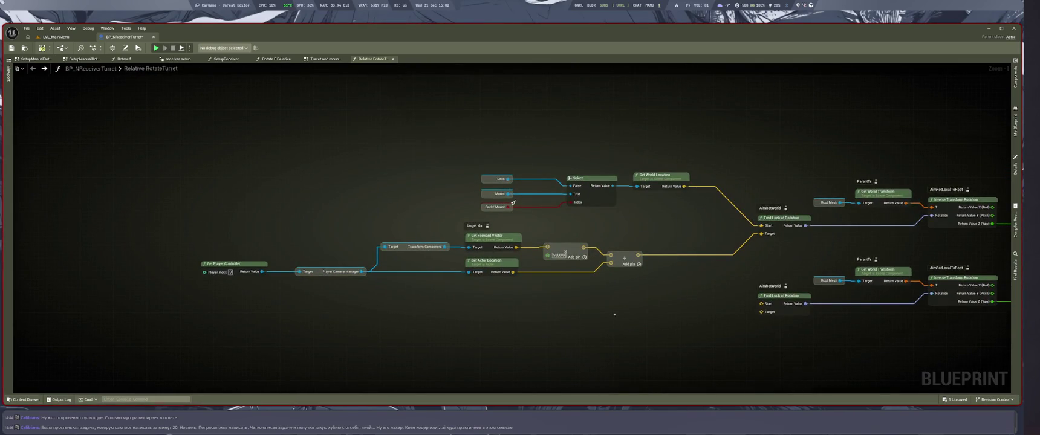
{"action": "scroll", "coordinate": [613, 318], "scroll_direction": "down", "scroll_amount": 5}
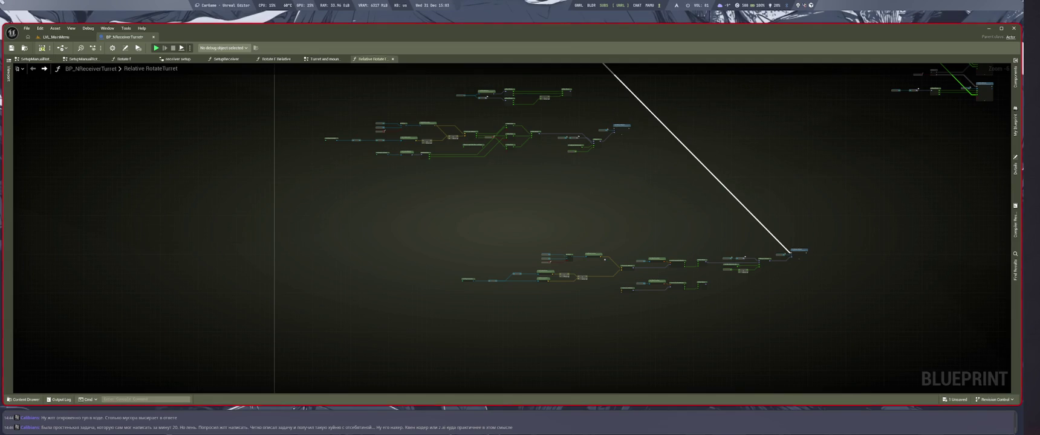
{"action": "scroll", "coordinate": [792, 252], "scroll_direction": "up", "scroll_amount": 6}
{"action": "mouse_move", "coordinate": [791, 253]}
{"action": "left_mouse_down"}
{"action": "mouse_move", "coordinate": [894, 163]}
{"action": "mouse_move", "coordinate": [913, 181]}
{"action": "mouse_move", "coordinate": [875, 165]}
{"action": "mouse_move", "coordinate": [972, 216]}
{"action": "left_mouse_up"}
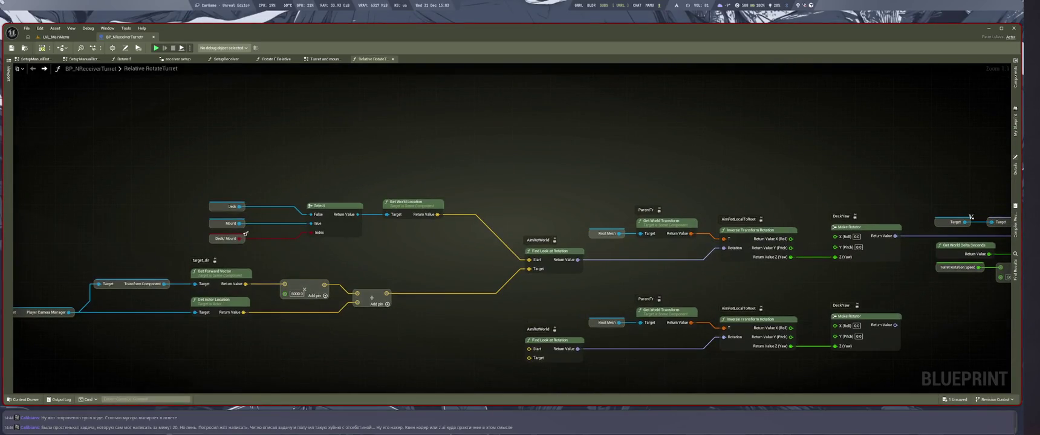
Step: Paste a Deck node for the lower Get World Transform and delete the lower Root Mesh node
{"action": "key", "text": "ctrl+v"}
{"action": "mouse_move", "coordinate": [621, 309]}
{"action": "left_mouse_down"}
{"action": "mouse_move", "coordinate": [641, 322]}
{"action": "mouse_move", "coordinate": [601, 325]}
{"action": "mouse_move", "coordinate": [609, 320]}
{"action": "left_mouse_up"}
{"action": "key", "text": "Delete"}
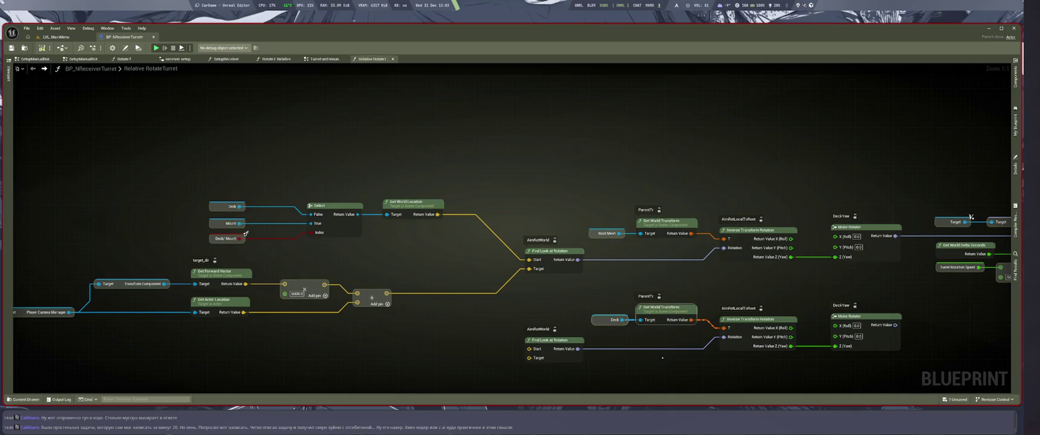
{"action": "key", "text": "super+2"}
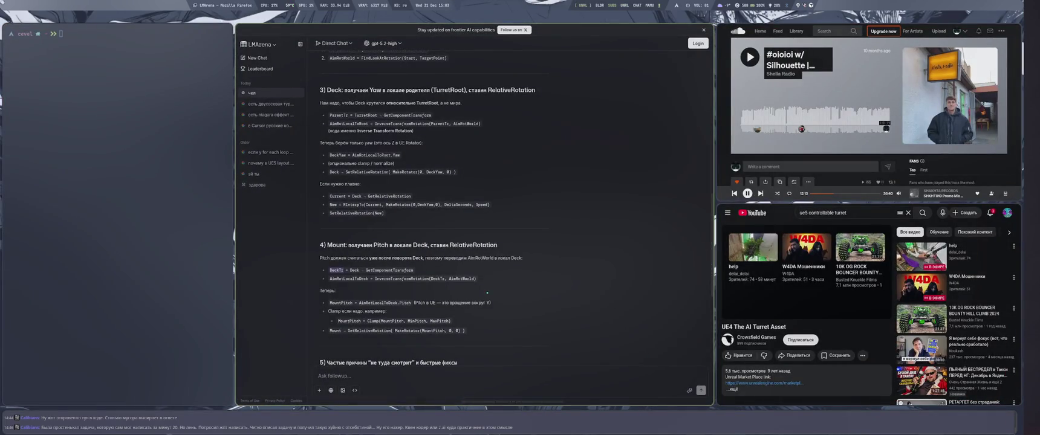
Step: Consult the LMArena chat and bring the Set Relative Rotation node into view
{"action": "key", "text": "super+1"}
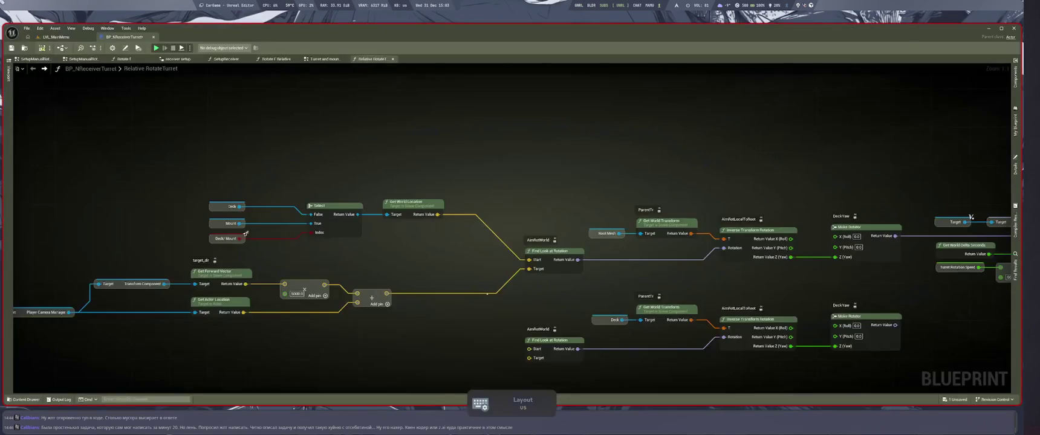
{"action": "left_click_drag", "start_coordinate": [959, 186], "coordinate": [877, 139]}
{"action": "left_click_drag", "start_coordinate": [962, 186], "coordinate": [939, 177]}
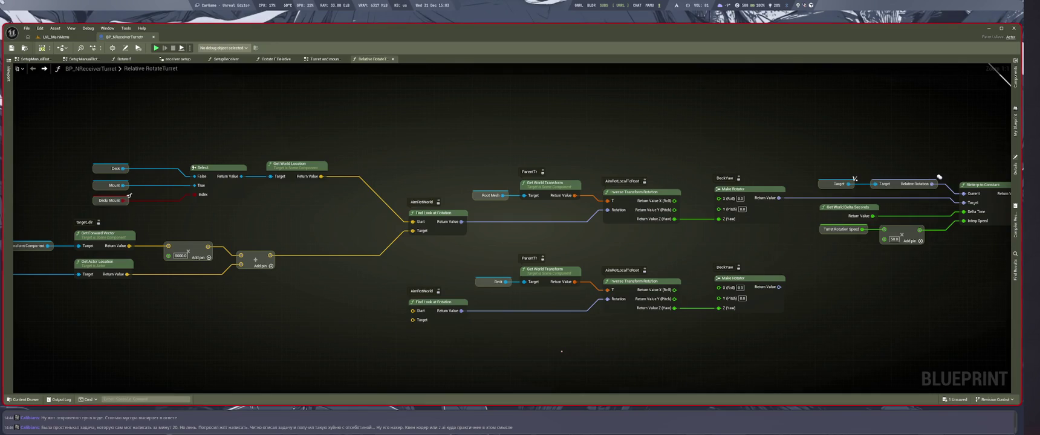
{"action": "key", "text": "super+2"}
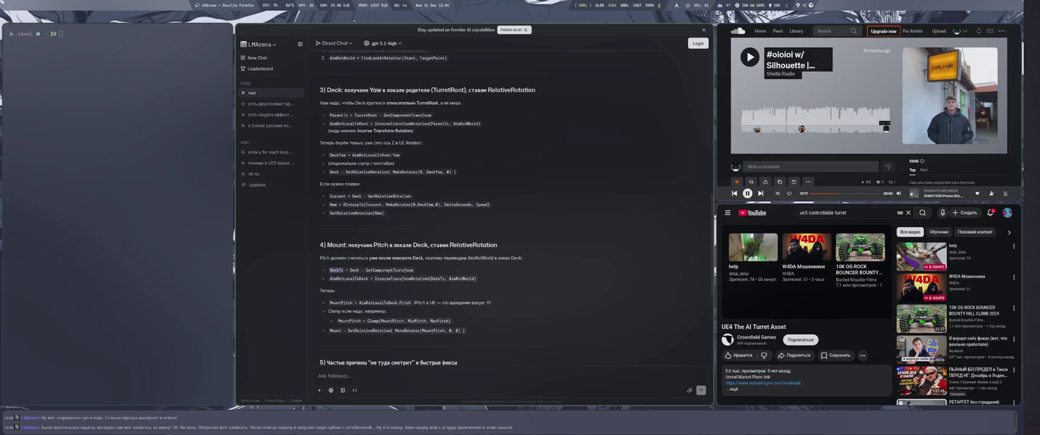
{"action": "key", "text": "super+4"}
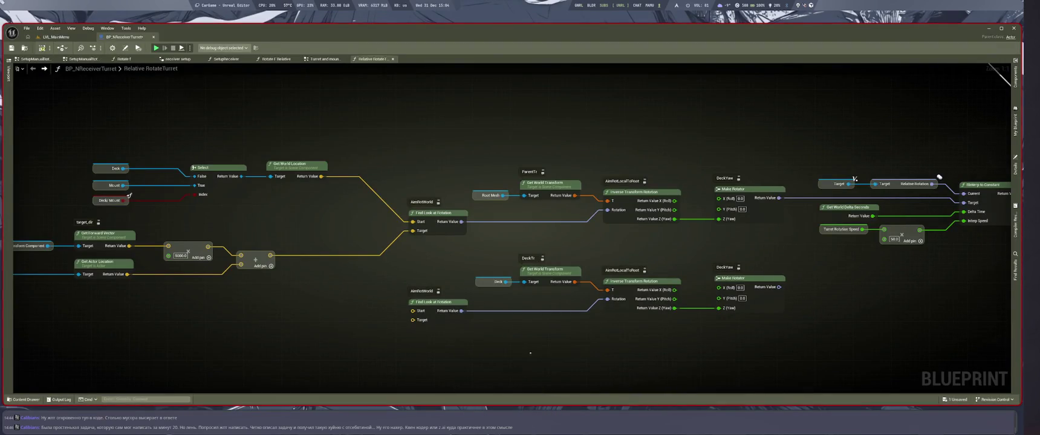
{"action": "left_click_drag", "start_coordinate": [530, 259], "coordinate": [385, 260]}
Step: Alternate between the chat instructions and the blueprint graph to compare the Mount step
{"action": "key", "text": "super+1"}
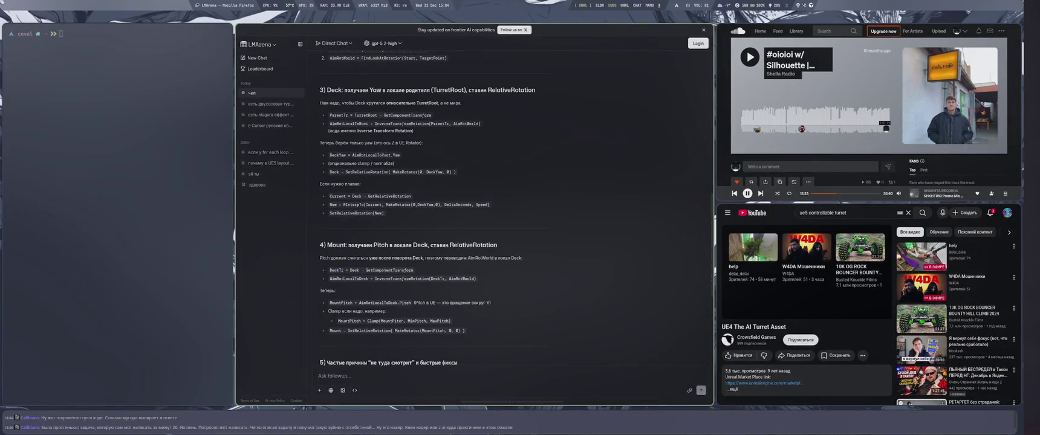
{"action": "key", "text": "super+4"}
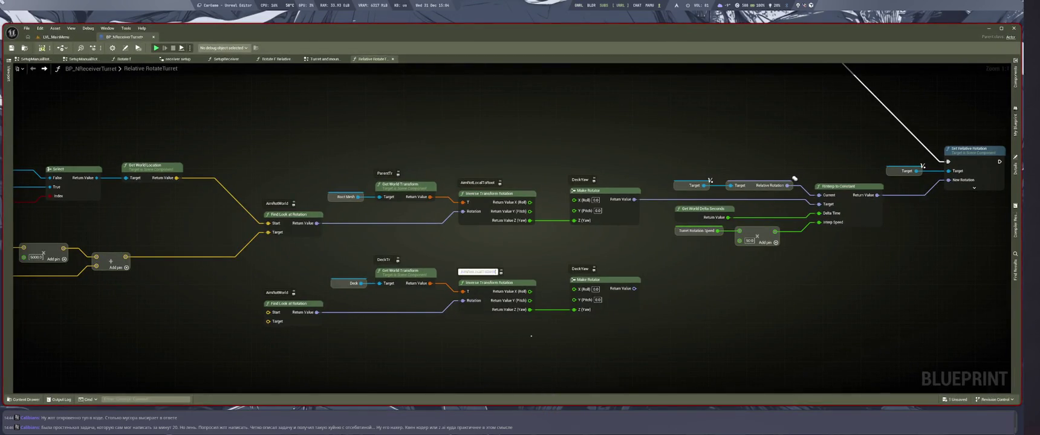
{"action": "left_click_drag", "start_coordinate": [504, 351], "coordinate": [465, 347]}
{"action": "key", "text": "super+1"}
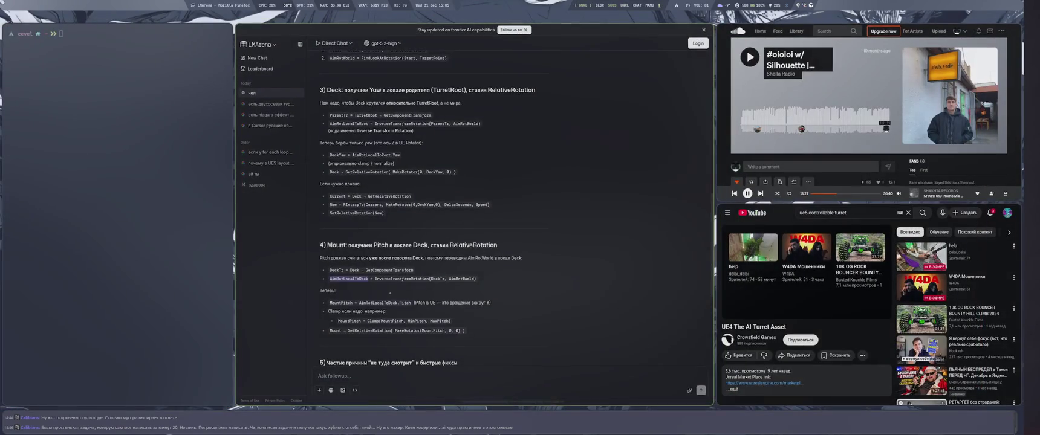
{"action": "key", "text": "super+4"}
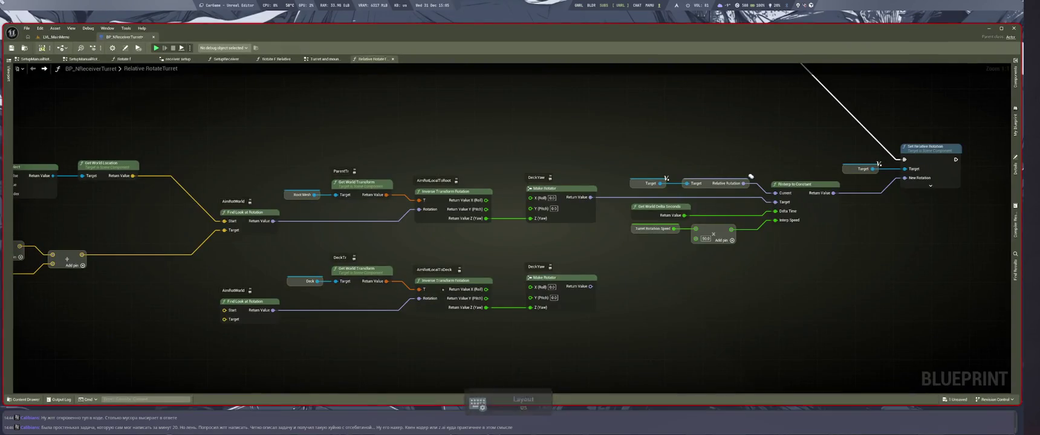
{"action": "key", "text": "super+1"}
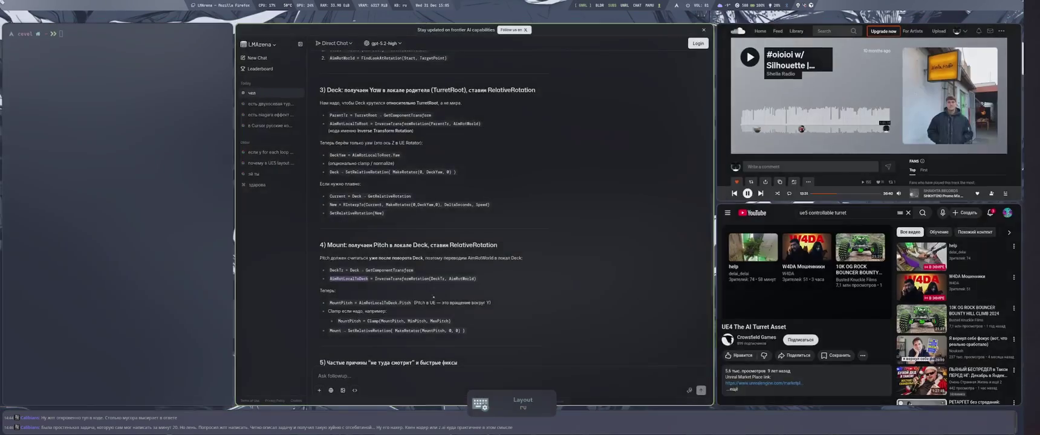
{"action": "key", "text": "super+4"}
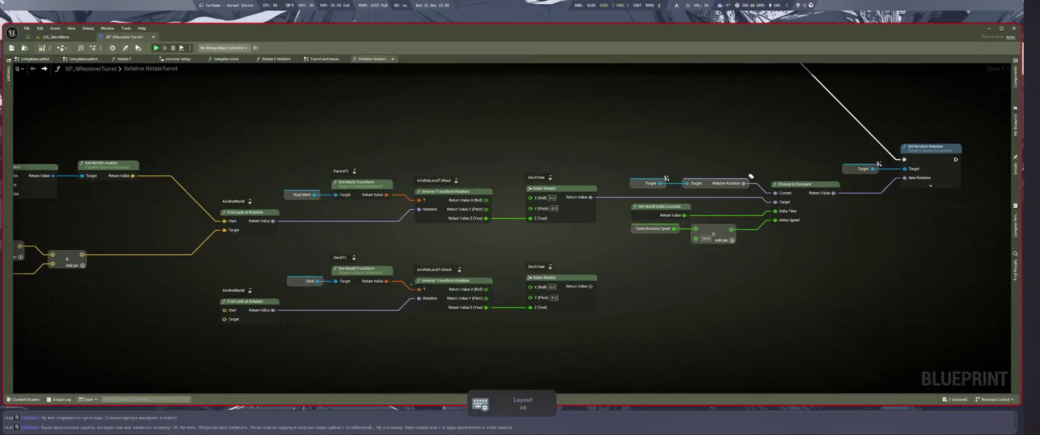
{"action": "key", "text": "super+1"}
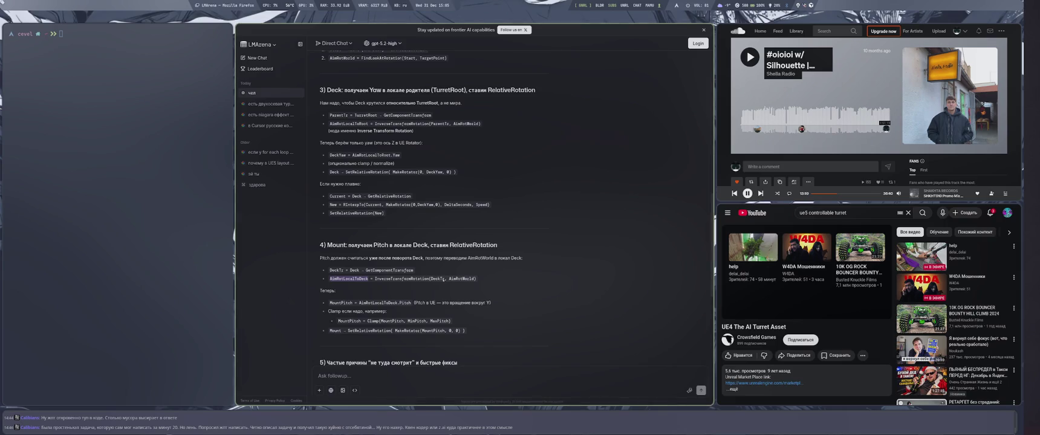
{"action": "key", "text": "super+4"}
Step: Wire the Add result to the lower look-at Target and Get World Location to its Start
{"action": "left_click_drag", "start_coordinate": [410, 332], "coordinate": [620, 347]}
{"action": "left_click_drag", "start_coordinate": [515, 243], "coordinate": [511, 334]}
{"action": "key", "text": "Escape"}
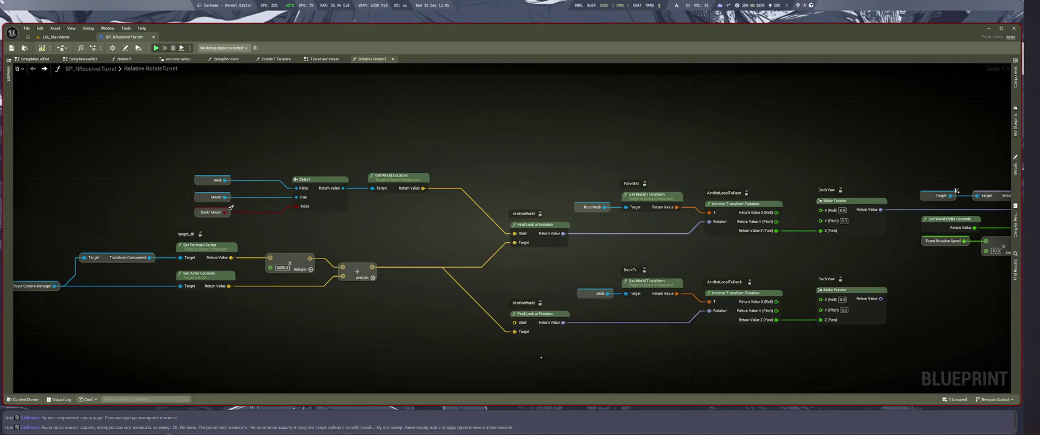
{"action": "left_click_drag", "start_coordinate": [588, 375], "coordinate": [588, 352]}
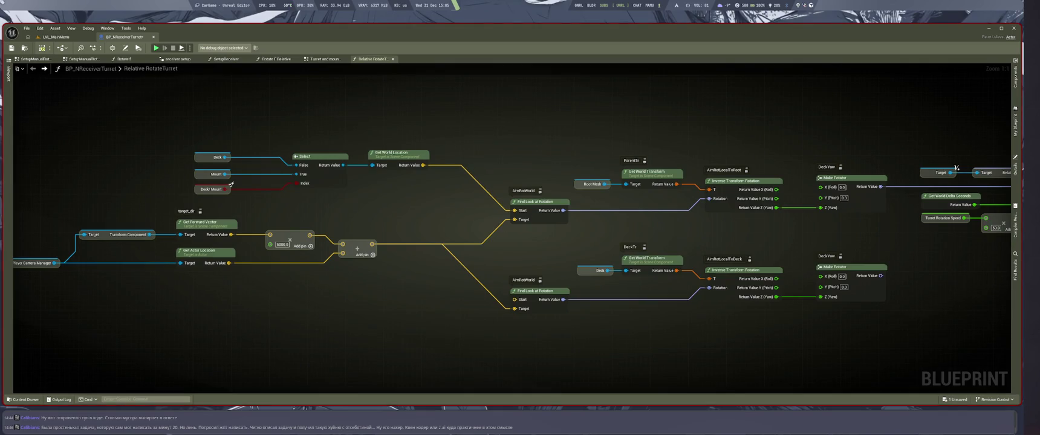
{"action": "left_click_drag", "start_coordinate": [423, 165], "coordinate": [512, 292]}
{"action": "key", "text": "Escape"}
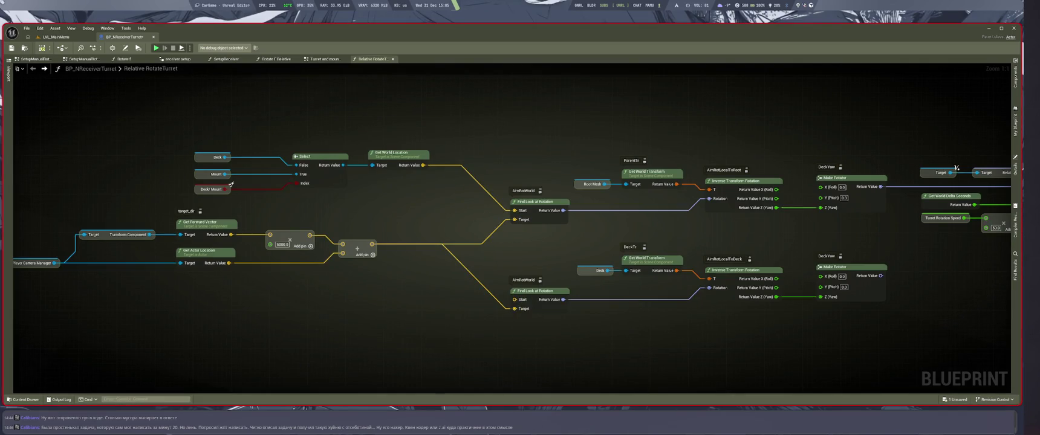
{"action": "left_click_drag", "start_coordinate": [422, 165], "coordinate": [514, 299]}
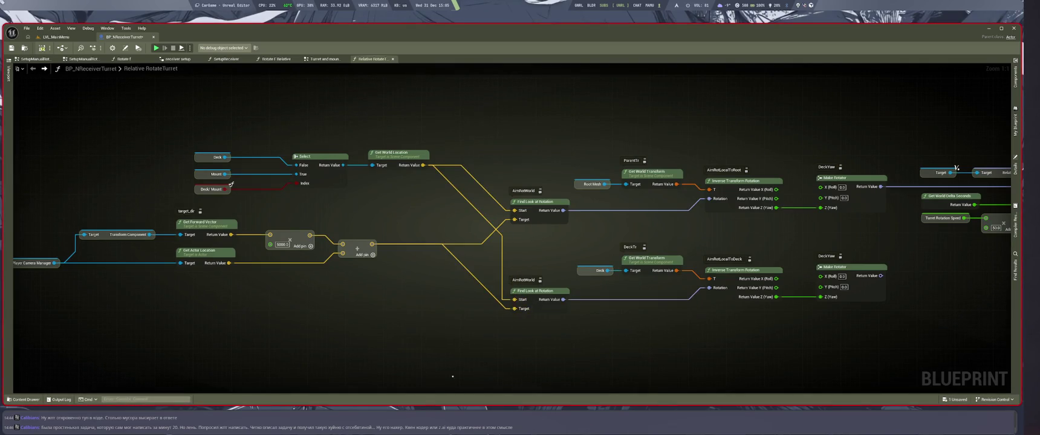
{"action": "key", "text": "super+2"}
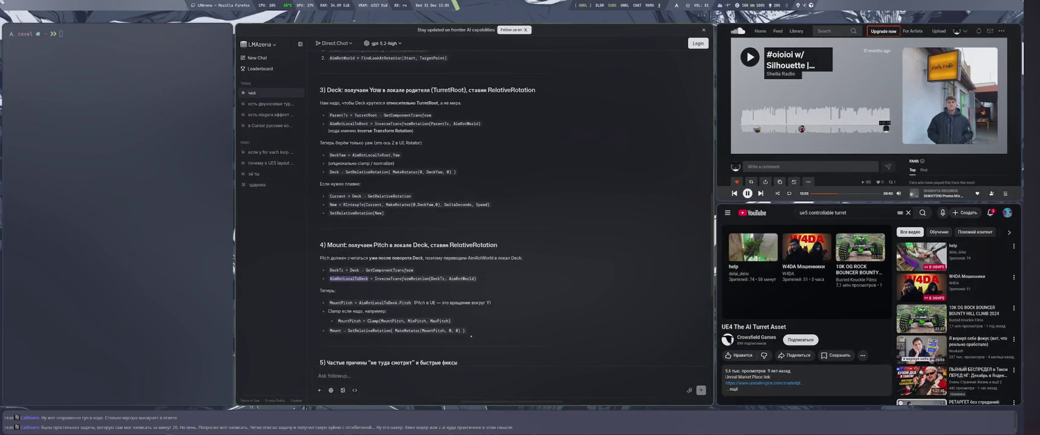
Step: Raise the volume, like the track, and add SHKHT010 Promo Mix to the beatzz playlist
{"action": "key", "text": "XF86AudioRaiseVolume"}
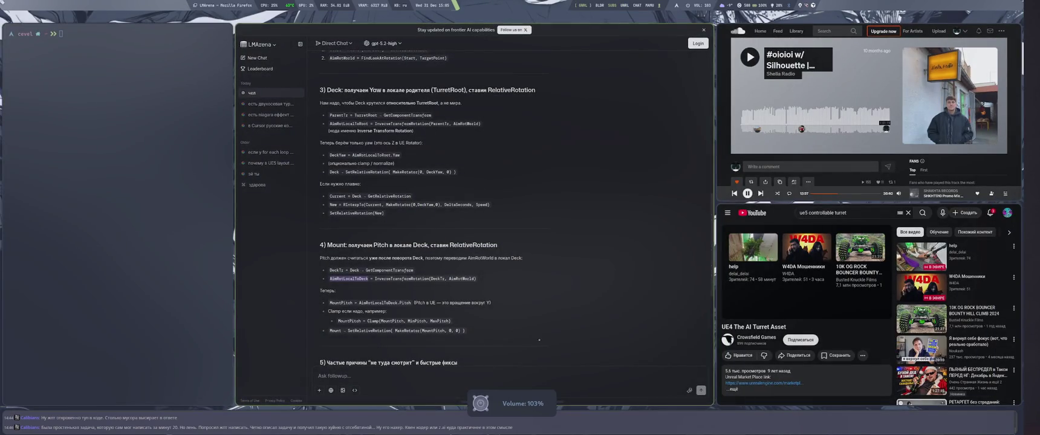
{"action": "key", "text": "alt+shift"}
{"action": "key", "text": "l"}
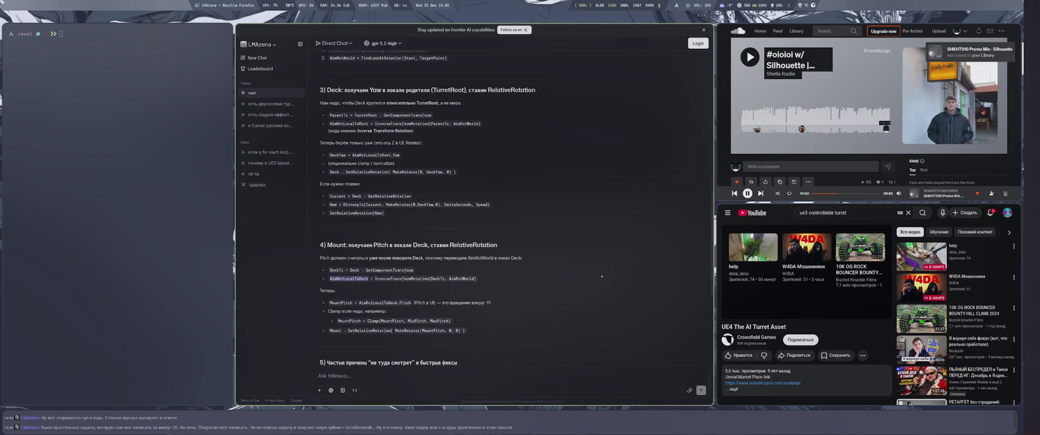
{"action": "left_click", "coordinate": [943, 196]}
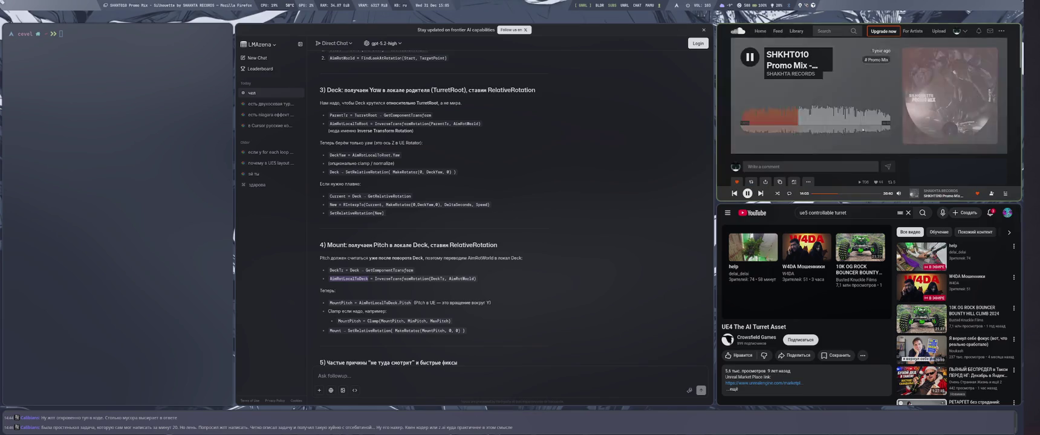
{"action": "left_click", "coordinate": [808, 182]}
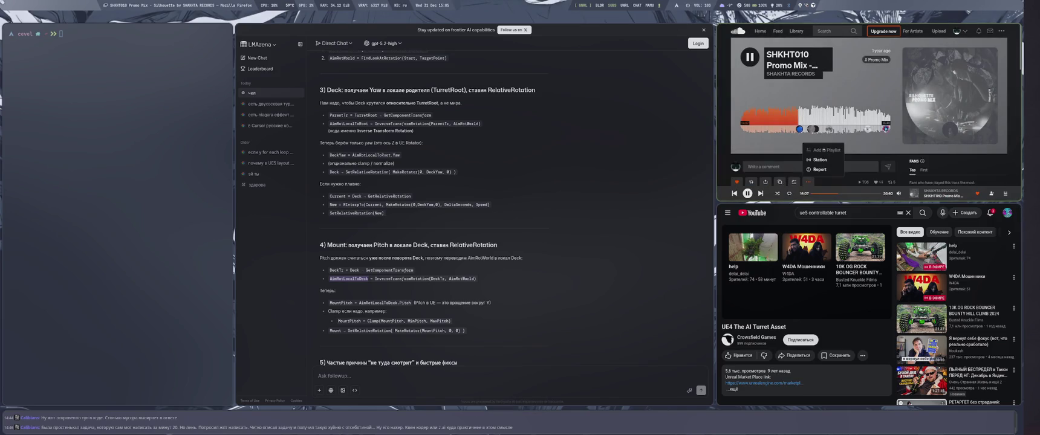
{"action": "left_click", "coordinate": [822, 150]}
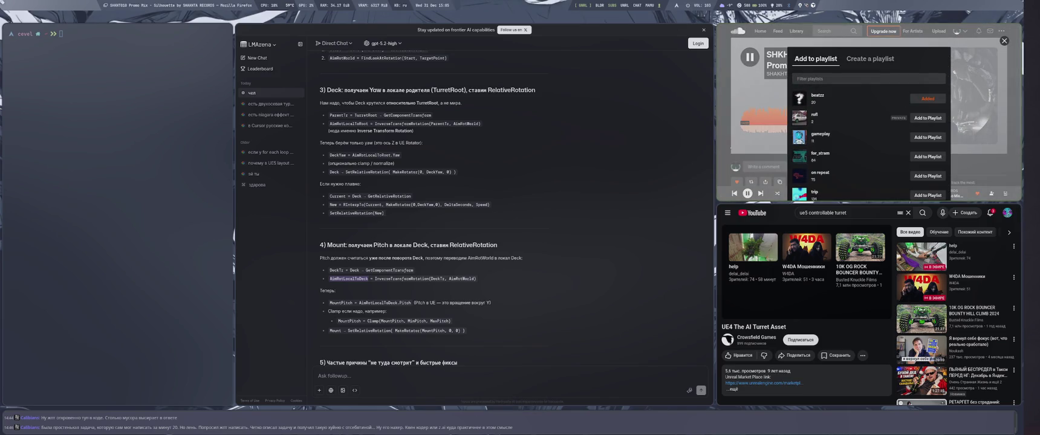
{"action": "left_click", "coordinate": [746, 49]}
Step: Return to the Promo Mix track page, raise the volume, and go back to Unreal Editor
{"action": "key", "text": "alt+Left"}
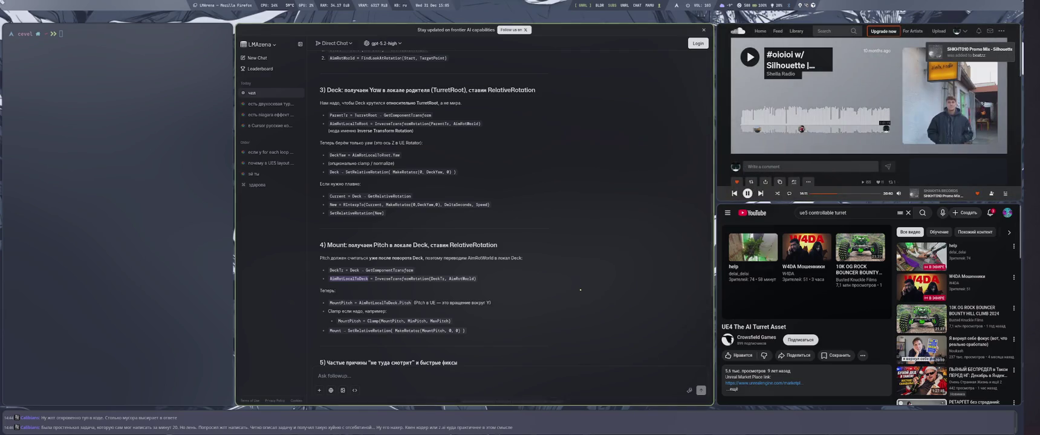
{"action": "key", "text": "alt+Right"}
{"action": "key", "text": "alt+shift"}
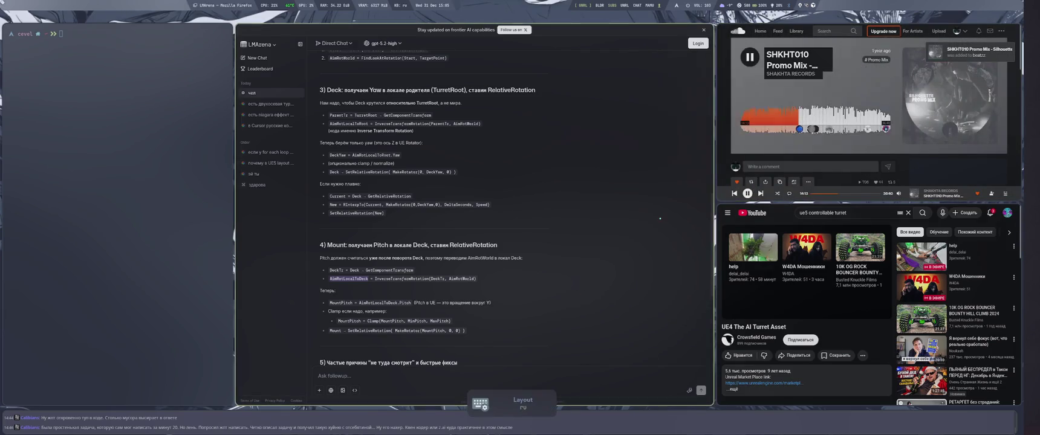
{"action": "key", "text": "XF86AudioRaiseVolume"}
{"action": "key", "text": "XF86AudioRaiseVolume"}
{"action": "key", "text": "XF86AudioRaiseVolume"}
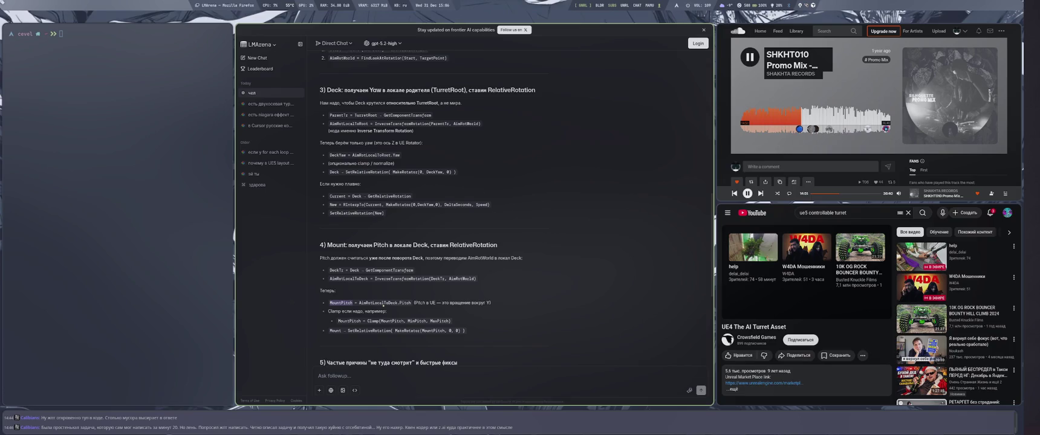
{"action": "key", "text": "super+4"}
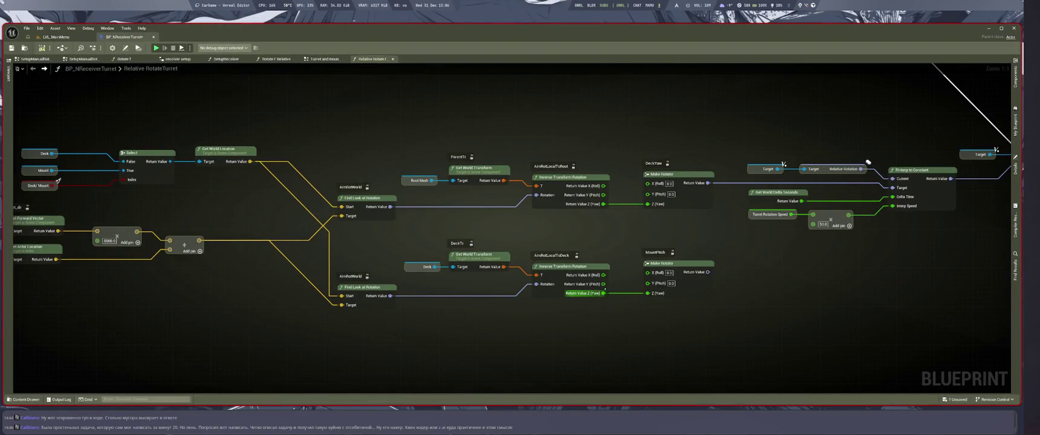
Step: Replace the Yaw link into MountPitch's Make Rotator with the Y (Pitch) Return Value, then save BP_NReceiverTurret
{"action": "right_click", "coordinate": [603, 293]}
{"action": "left_click", "coordinate": [612, 296]}
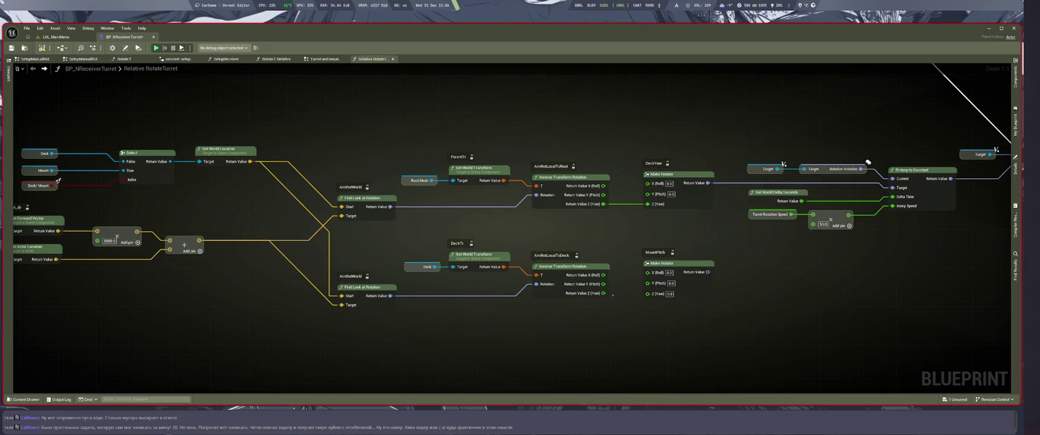
{"action": "mouse_move", "coordinate": [603, 294]}
{"action": "left_mouse_down"}
{"action": "mouse_move", "coordinate": [608, 266]}
{"action": "mouse_move", "coordinate": [604, 284]}
{"action": "mouse_move", "coordinate": [650, 301]}
{"action": "mouse_move", "coordinate": [647, 283]}
{"action": "left_mouse_up"}
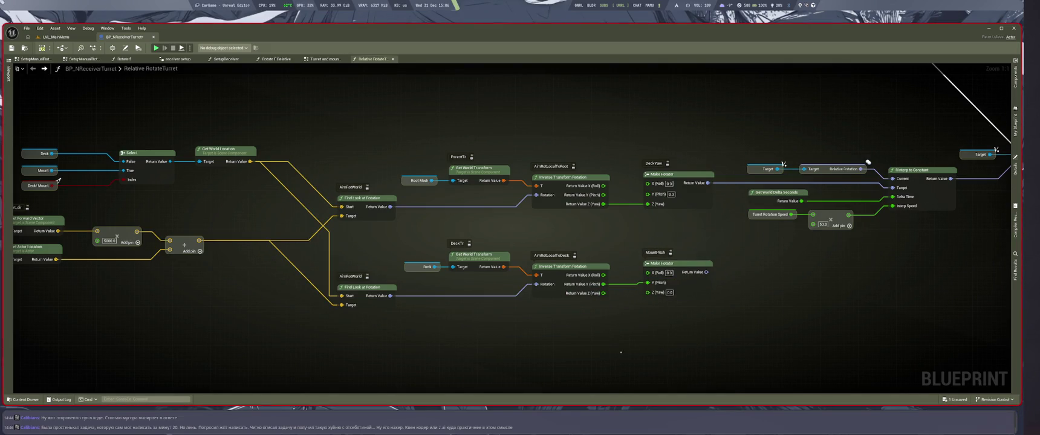
{"action": "scroll", "coordinate": [726, 342], "scroll_direction": "down", "scroll_amount": 1}
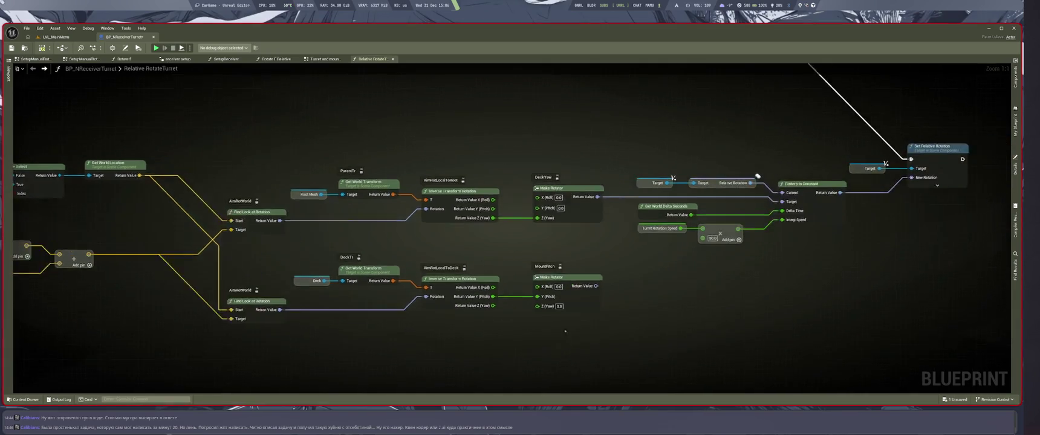
{"action": "key", "text": "ctrl+s"}
Step: Move the RInterp and Set Relative Rotation nodes aside to expose the Deck and Mount rotator chains
{"action": "scroll", "coordinate": [712, 302], "scroll_direction": "up", "scroll_amount": 1}
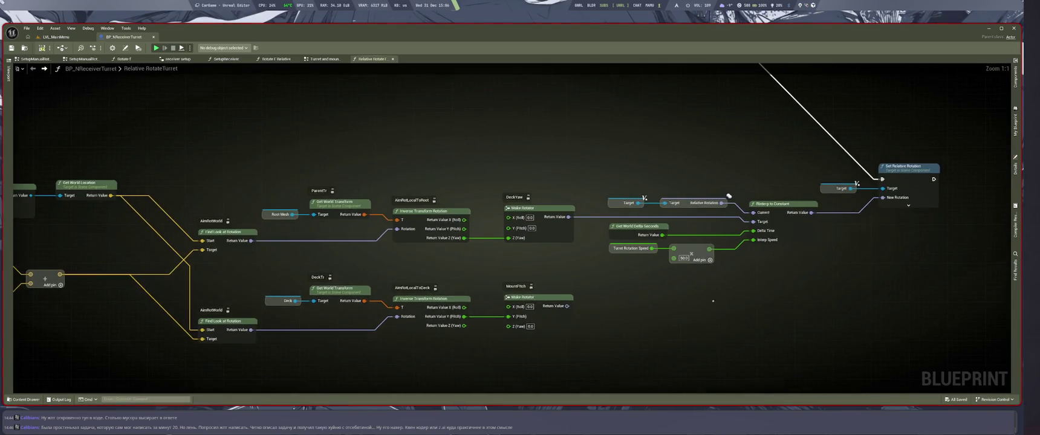
{"action": "left_click_drag", "start_coordinate": [649, 209], "coordinate": [755, 256]}
{"action": "scroll", "coordinate": [614, 271], "scroll_direction": "down", "scroll_amount": 4}
{"action": "scroll", "coordinate": [614, 270], "scroll_direction": "up", "scroll_amount": 4}
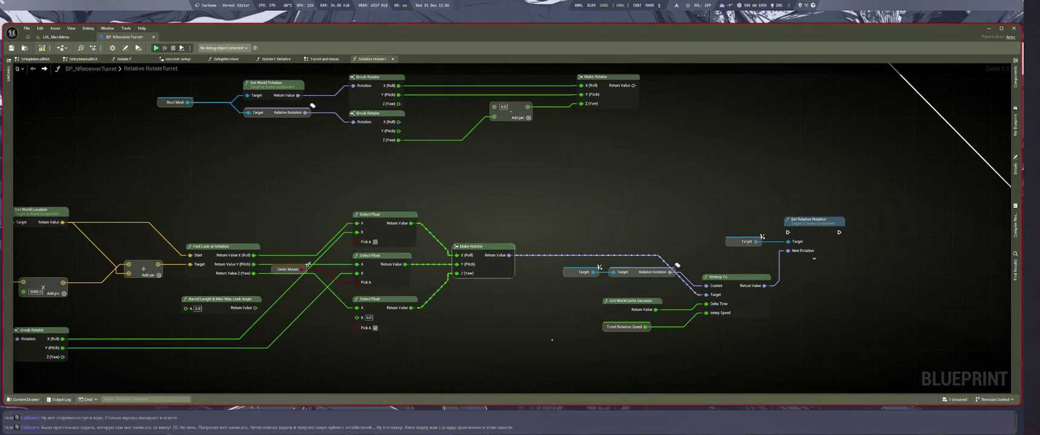
{"action": "scroll", "coordinate": [552, 337], "scroll_direction": "down", "scroll_amount": 6}
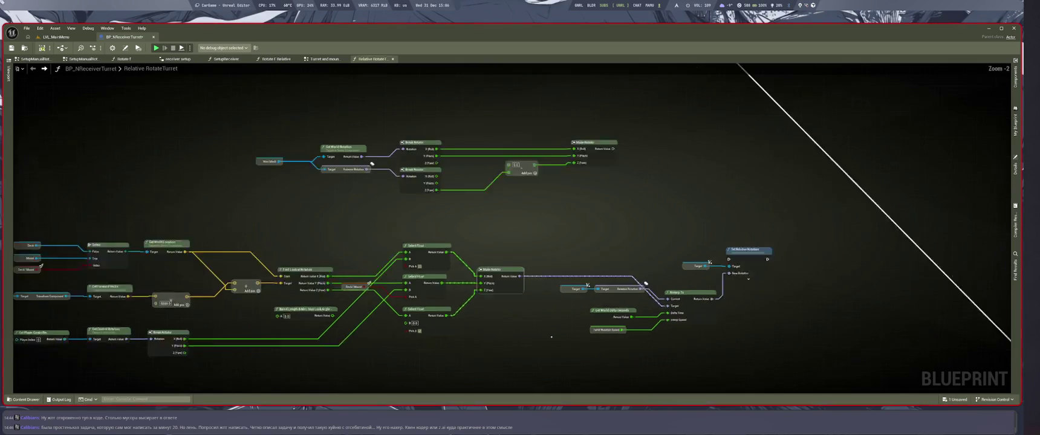
{"action": "scroll", "coordinate": [595, 200], "scroll_direction": "up", "scroll_amount": 6}
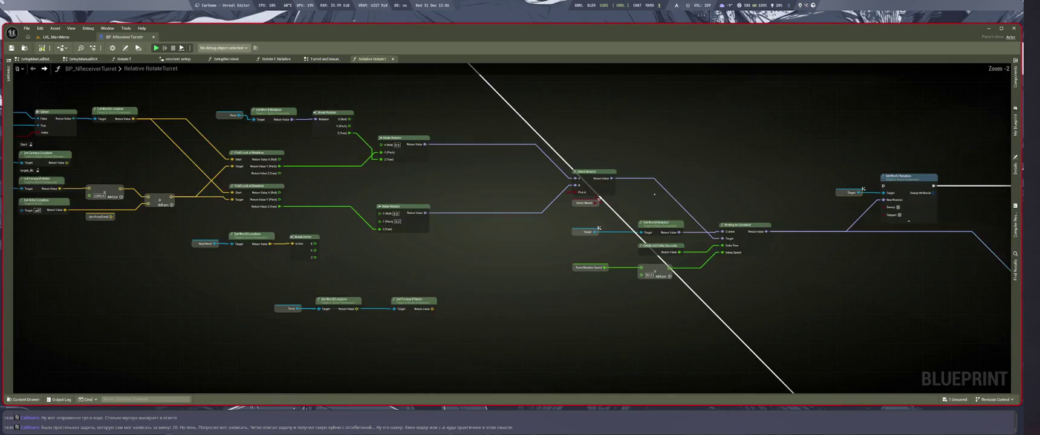
{"action": "scroll", "coordinate": [598, 202], "scroll_direction": "down", "scroll_amount": 6}
{"action": "scroll", "coordinate": [890, 314], "scroll_direction": "up", "scroll_amount": 6}
{"action": "left_click_drag", "start_coordinate": [890, 314], "coordinate": [848, 246]}
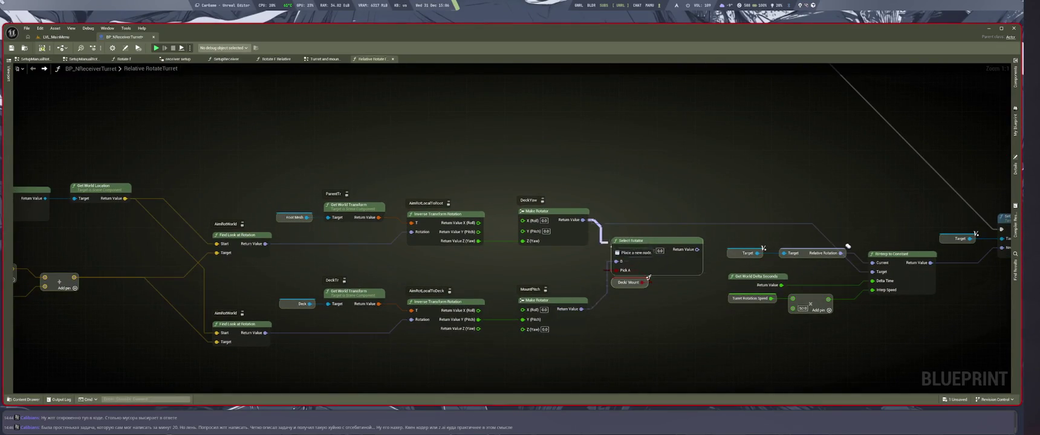
Step: Wire Select Rotator's output into the RInterp Target and connect DeckYaw to its A input
{"action": "left_click_drag", "start_coordinate": [664, 249], "coordinate": [872, 272]}
{"action": "left_click_drag", "start_coordinate": [649, 278], "coordinate": [681, 290]}
{"action": "scroll", "coordinate": [683, 293], "scroll_direction": "down", "scroll_amount": 2}
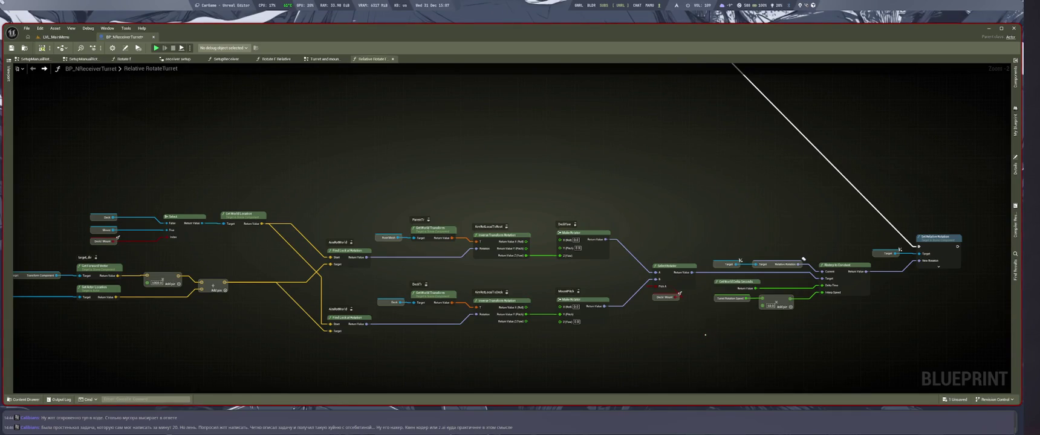
{"action": "scroll", "coordinate": [675, 315], "scroll_direction": "up", "scroll_amount": 2}
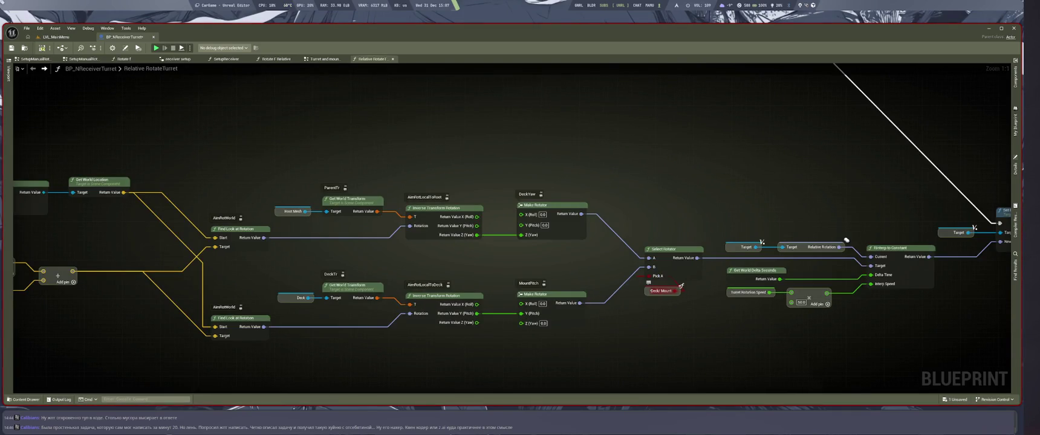
{"action": "mouse_move", "coordinate": [651, 258]}
{"action": "left_mouse_down"}
{"action": "mouse_move", "coordinate": [590, 303]}
{"action": "mouse_move", "coordinate": [605, 266]}
{"action": "mouse_move", "coordinate": [581, 214]}
{"action": "left_mouse_up"}
{"action": "left_click_drag", "start_coordinate": [202, 273], "coordinate": [339, 280]}
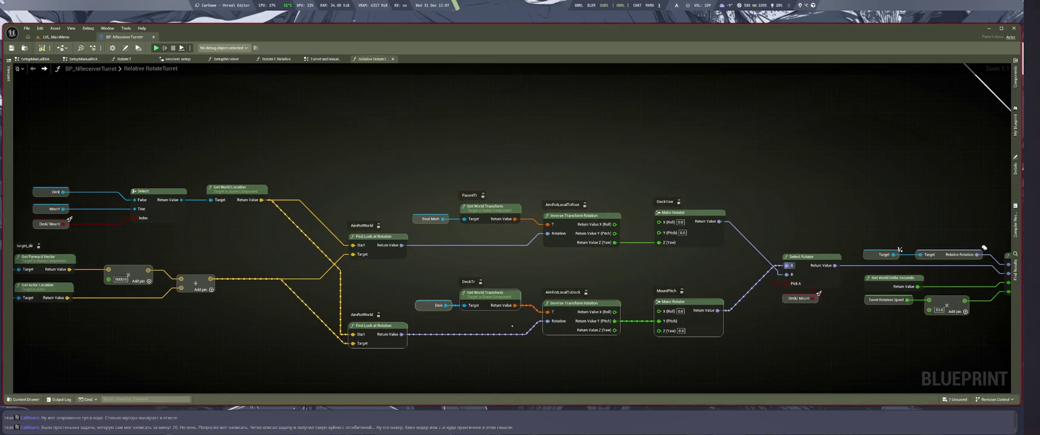
Step: Rearrange the graph: Deck/MountPitch chain on top, ParentTr/DeckYaw chain below, player camera nodes shifted right
{"action": "left_click_drag", "start_coordinate": [562, 339], "coordinate": [543, 135]}
{"action": "left_click_drag", "start_coordinate": [711, 233], "coordinate": [707, 316]}
{"action": "left_click_drag", "start_coordinate": [689, 150], "coordinate": [692, 278]}
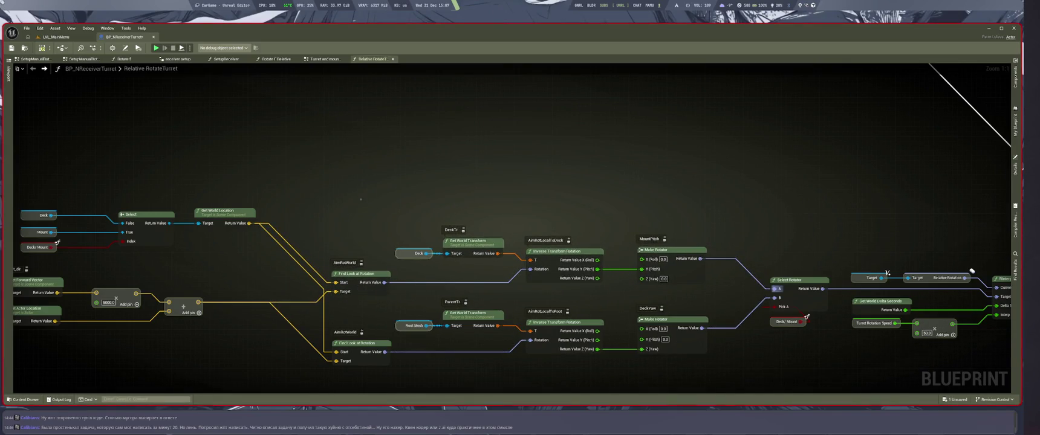
{"action": "left_click_drag", "start_coordinate": [325, 174], "coordinate": [670, 364]}
{"action": "left_click_drag", "start_coordinate": [793, 363], "coordinate": [792, 363]}
{"action": "scroll", "coordinate": [593, 181], "scroll_direction": "down", "scroll_amount": 2}
{"action": "scroll", "coordinate": [578, 316], "scroll_direction": "up", "scroll_amount": 2}
{"action": "mouse_move", "coordinate": [577, 316]}
{"action": "left_mouse_down"}
{"action": "mouse_move", "coordinate": [552, 251]}
{"action": "mouse_move", "coordinate": [583, 257]}
{"action": "left_mouse_up"}
{"action": "scroll", "coordinate": [511, 300], "scroll_direction": "down", "scroll_amount": 2}
{"action": "scroll", "coordinate": [430, 344], "scroll_direction": "up", "scroll_amount": 2}
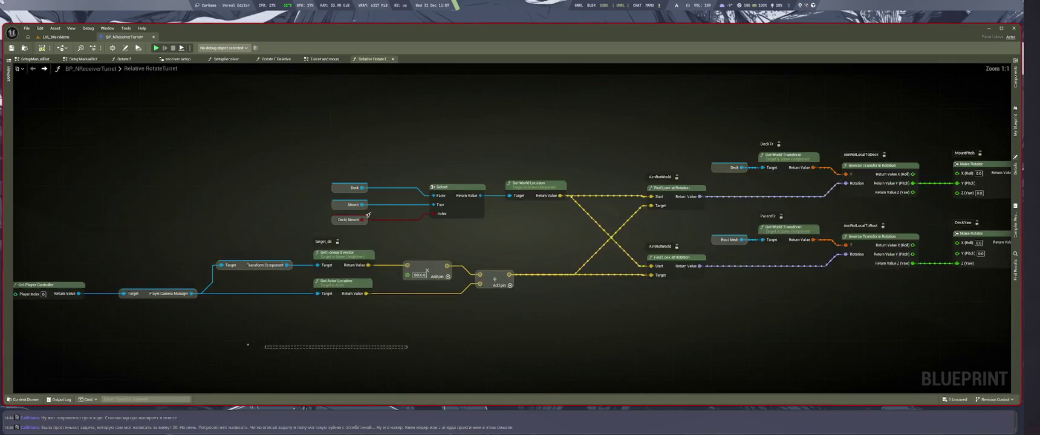
{"action": "mouse_move", "coordinate": [294, 291]}
{"action": "left_mouse_down"}
{"action": "mouse_move", "coordinate": [333, 277]}
{"action": "mouse_move", "coordinate": [408, 282]}
{"action": "left_mouse_up"}
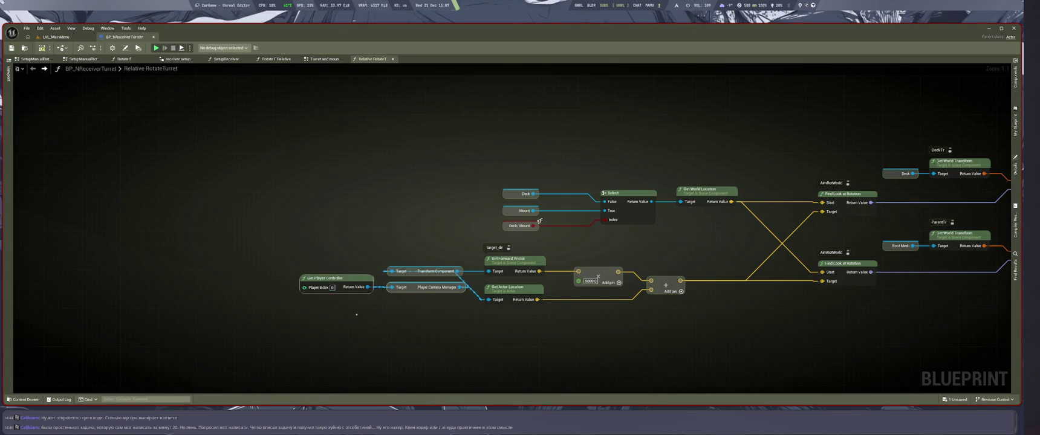
Step: Save BP_NReceiverTurret and switch to the LMArena chat workspace
{"action": "scroll", "coordinate": [430, 330], "scroll_direction": "down", "scroll_amount": 1}
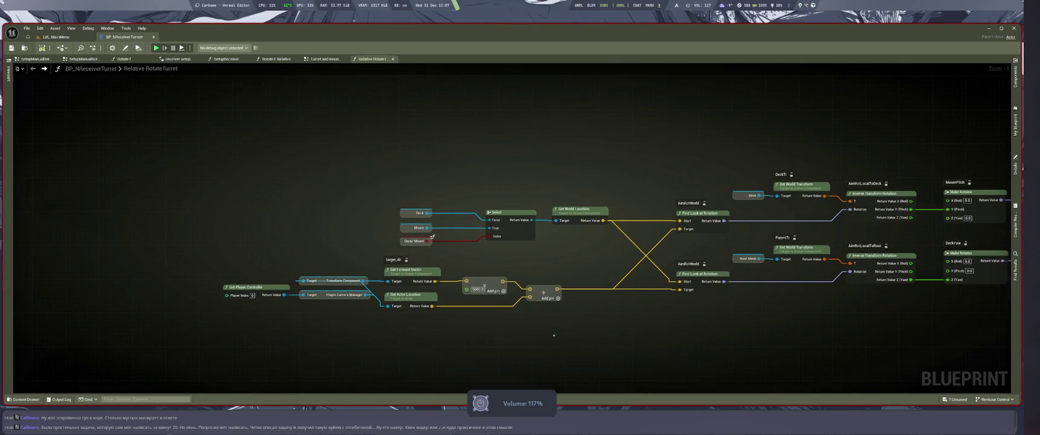
{"action": "scroll", "coordinate": [605, 312], "scroll_direction": "down", "scroll_amount": 3}
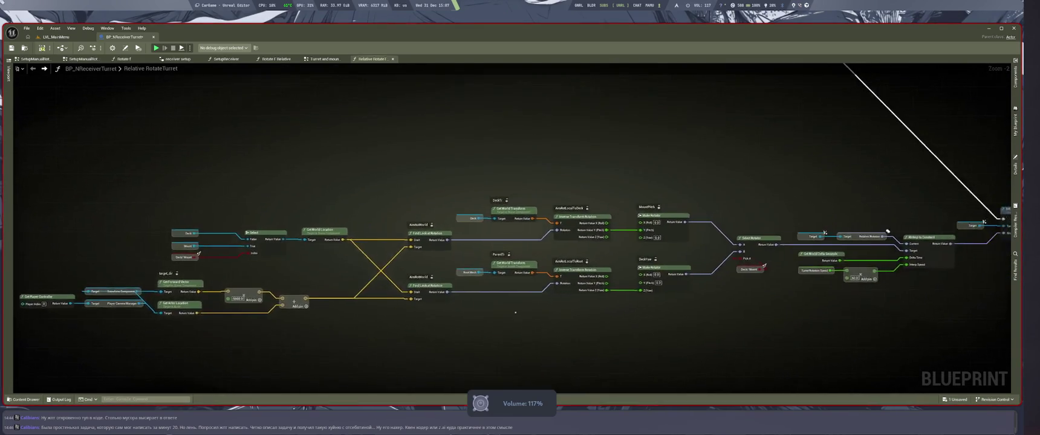
{"action": "scroll", "coordinate": [687, 310], "scroll_direction": "up", "scroll_amount": 2}
{"action": "key", "text": "ctrl+s"}
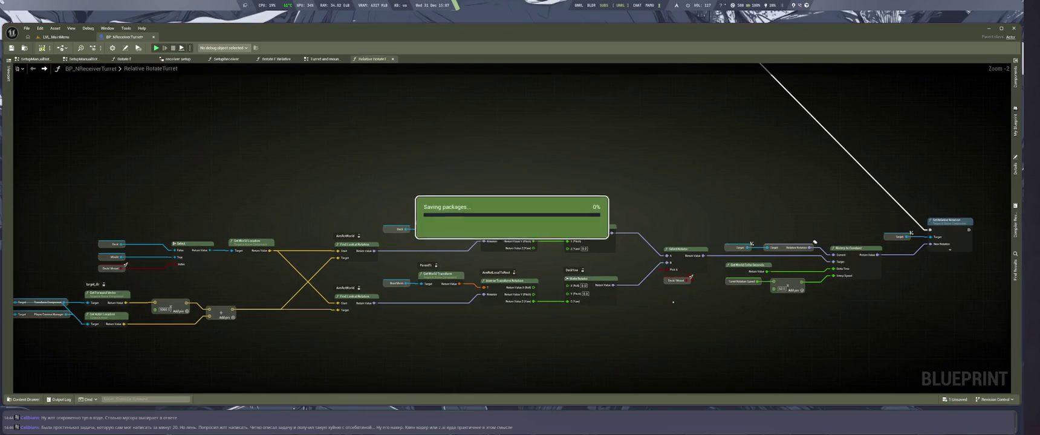
{"action": "key", "text": "super+2"}
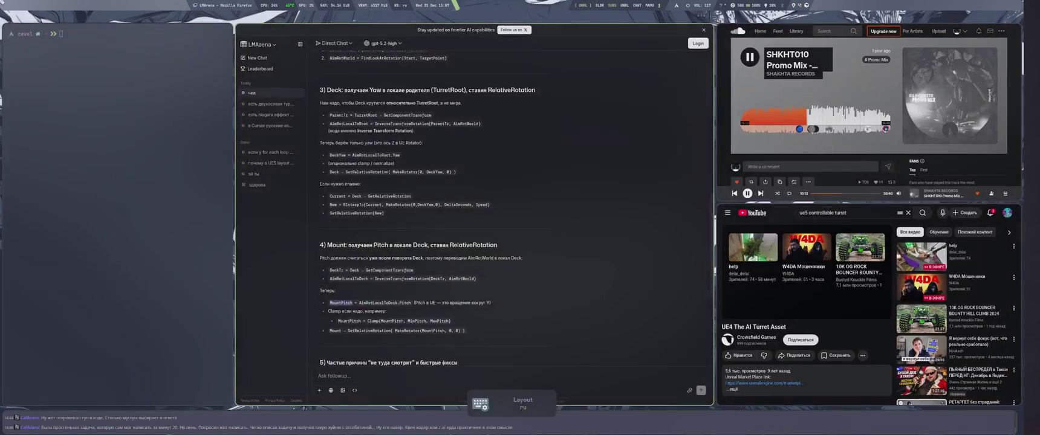
Step: Return to Unreal Editor and run the LVL_MainMenu level in Play-In-Editor with Alt+P
{"action": "scroll", "coordinate": [376, 295], "scroll_direction": "down", "scroll_amount": 3}
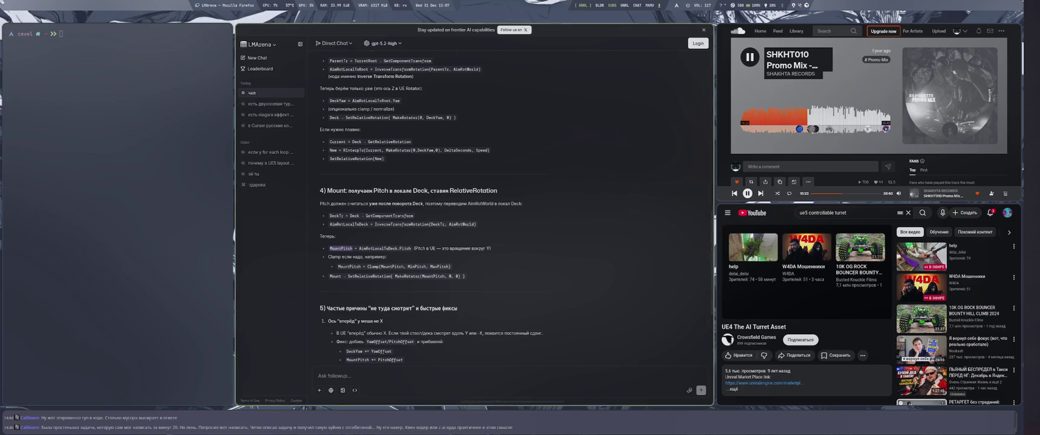
{"action": "key", "text": "super+2"}
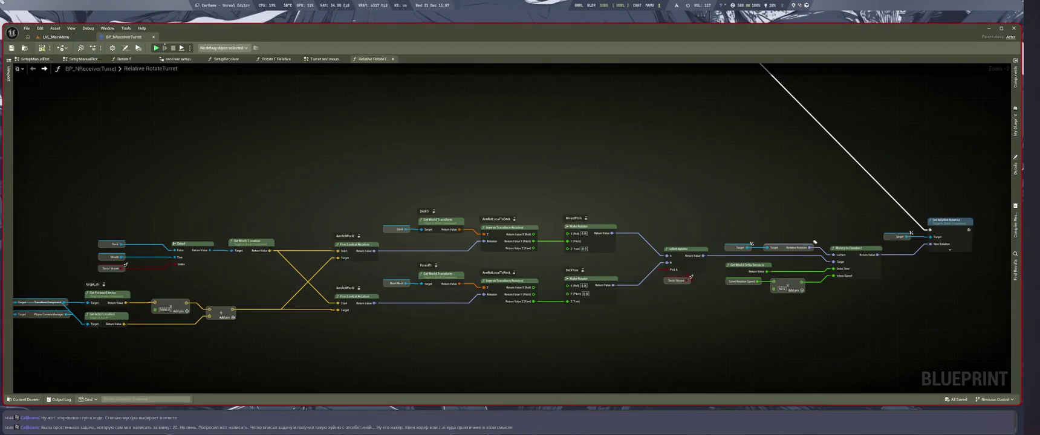
{"action": "key", "text": "ctrl+Tab"}
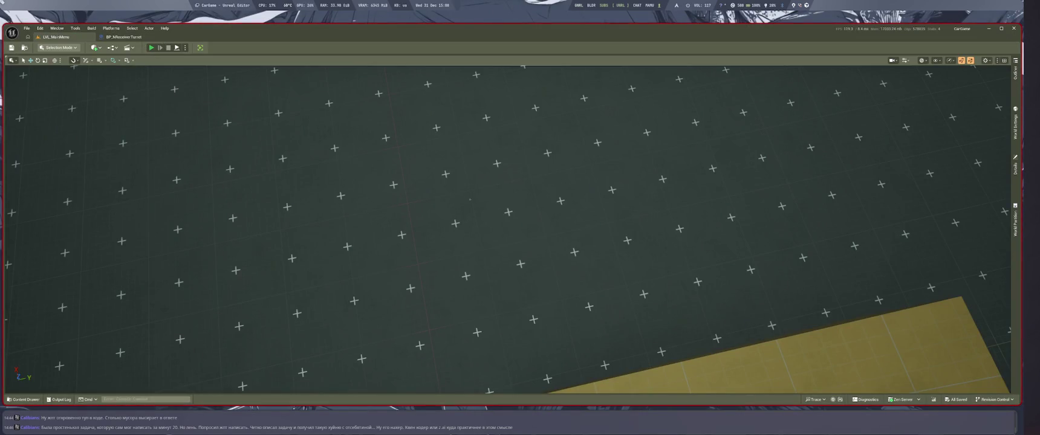
{"action": "key", "text": "alt+p"}
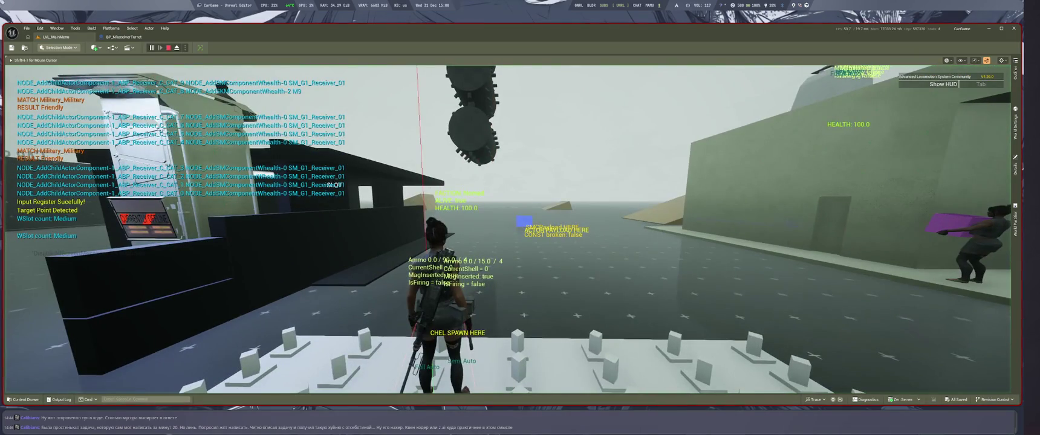
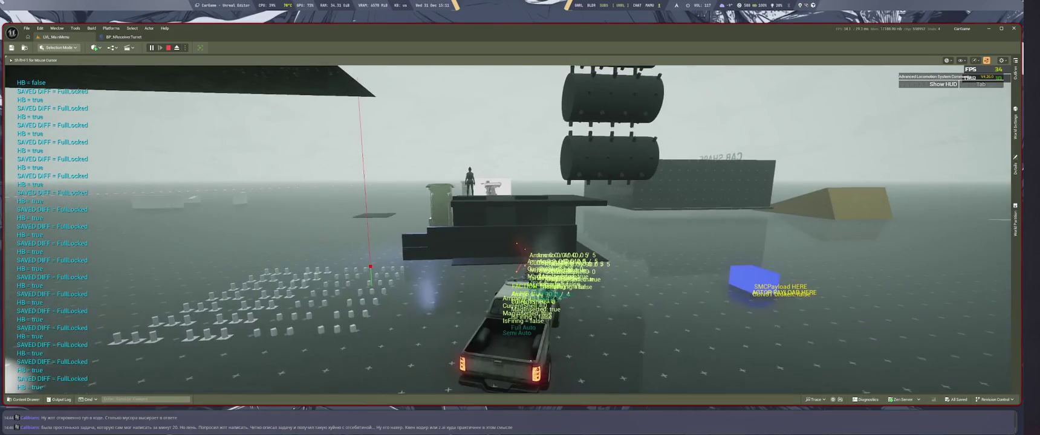
Step: Bring up the BP_NReceiverTurret graph and frame the empty space above the aim nodes
{"action": "left_click", "coordinate": [124, 37]}
{"action": "scroll", "coordinate": [508, 229], "scroll_direction": "down", "scroll_amount": 4}
{"action": "left_click_drag", "start_coordinate": [472, 139], "coordinate": [574, 381]}
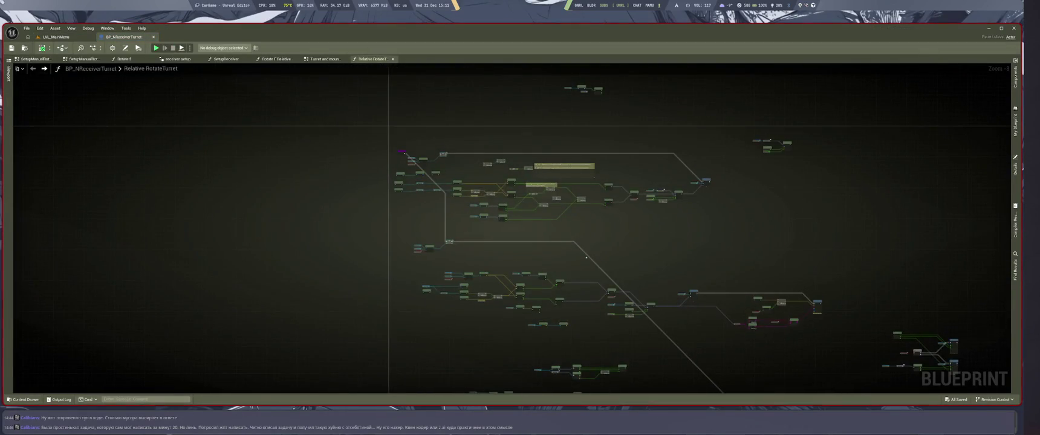
{"action": "left_click_drag", "start_coordinate": [586, 255], "coordinate": [617, 296]}
{"action": "scroll", "coordinate": [617, 297], "scroll_direction": "up", "scroll_amount": 5}
{"action": "scroll", "coordinate": [560, 170], "scroll_direction": "up", "scroll_amount": 6}
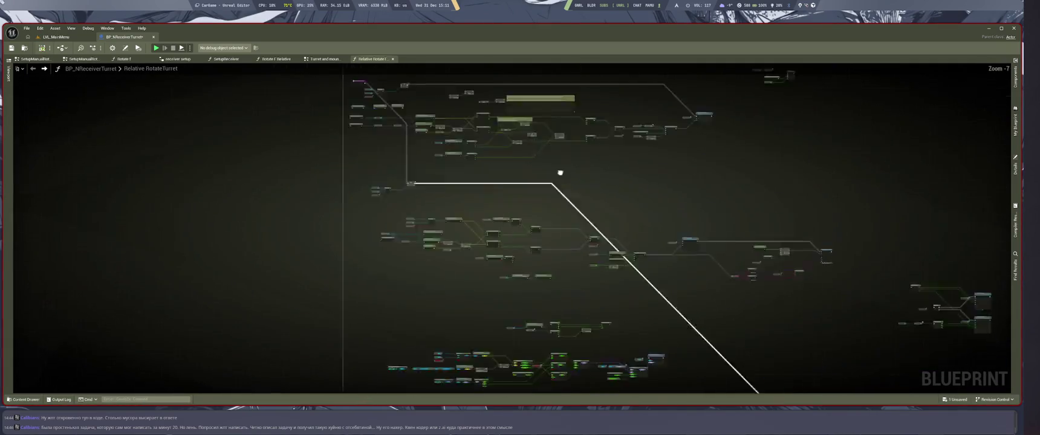
Step: Paste the Line Trace By Channel, Break Hit Result and Select Vector nodes above the aim chain
{"action": "key", "text": "ctrl+v"}
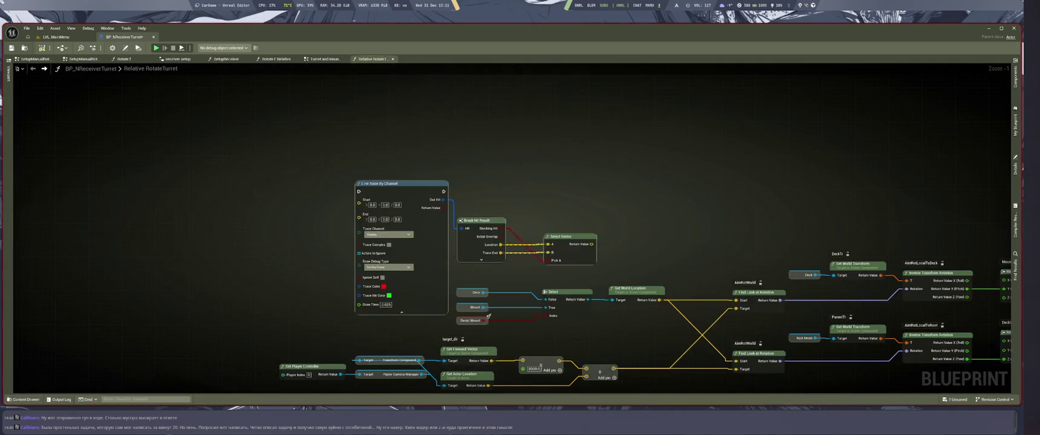
{"action": "left_click_drag", "start_coordinate": [651, 205], "coordinate": [628, 245]}
{"action": "left_click_drag", "start_coordinate": [622, 207], "coordinate": [637, 244]}
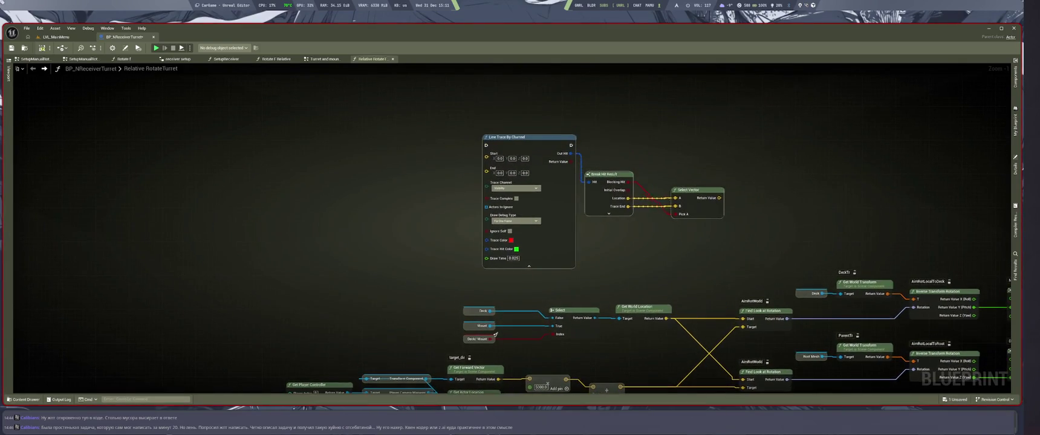
{"action": "left_click_drag", "start_coordinate": [563, 243], "coordinate": [620, 244]}
{"action": "left_click_drag", "start_coordinate": [779, 231], "coordinate": [710, 216]}
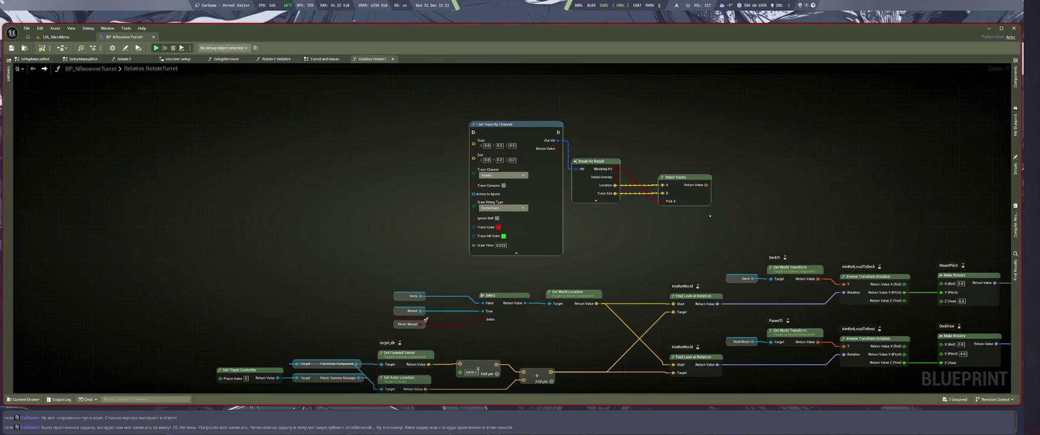
{"action": "left_click", "coordinate": [633, 242]}
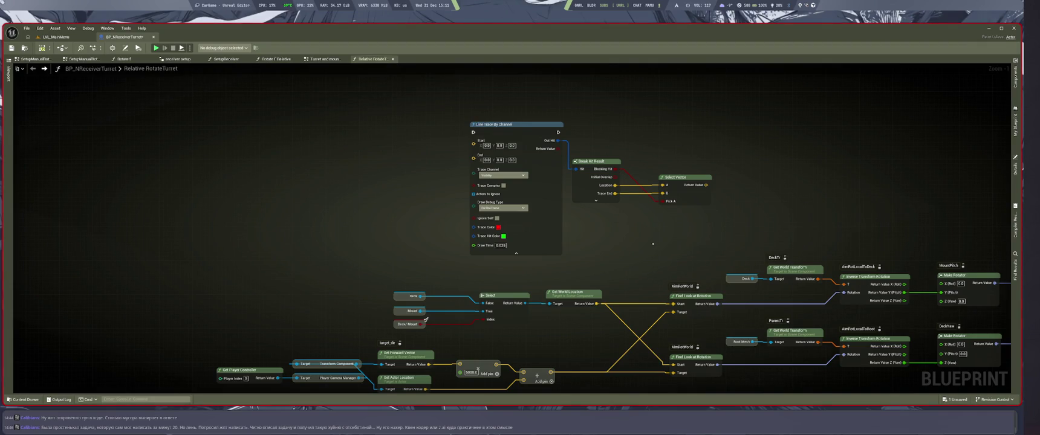
{"action": "left_click_drag", "start_coordinate": [755, 228], "coordinate": [678, 232]}
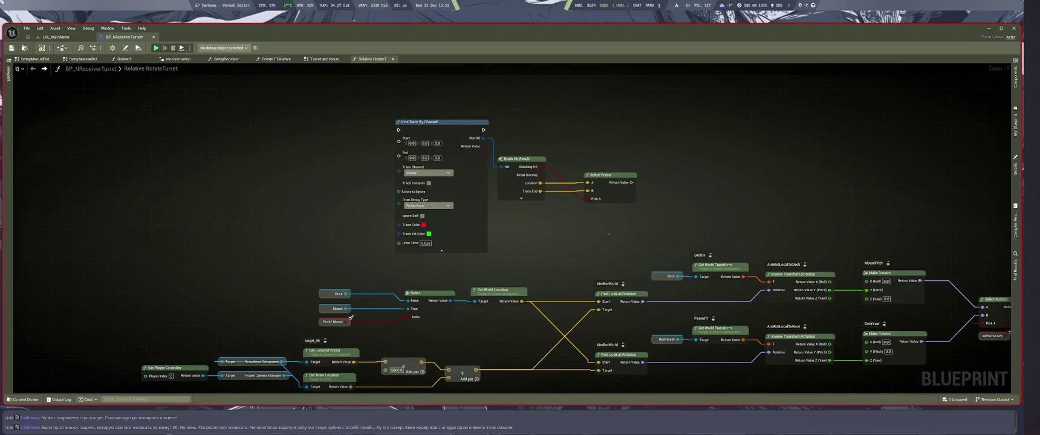
{"action": "scroll", "coordinate": [616, 254], "scroll_direction": "down", "scroll_amount": 5}
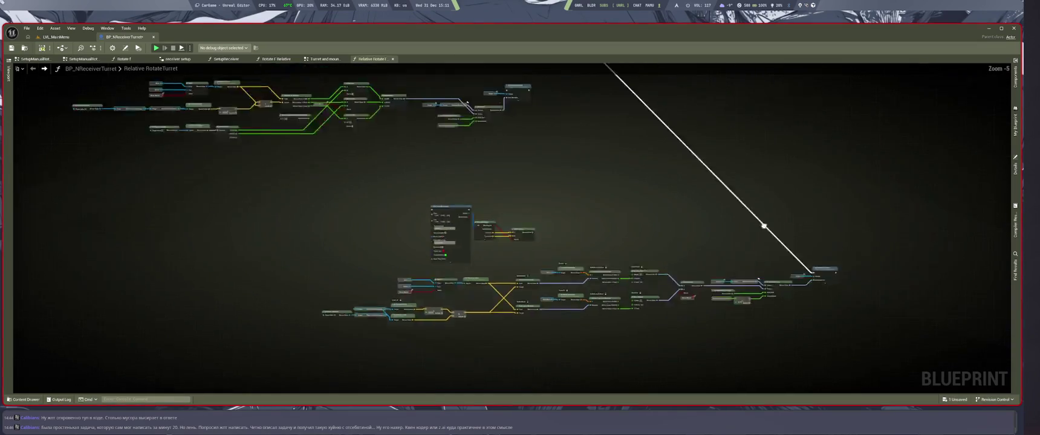
{"action": "left_click", "coordinate": [320, 59]}
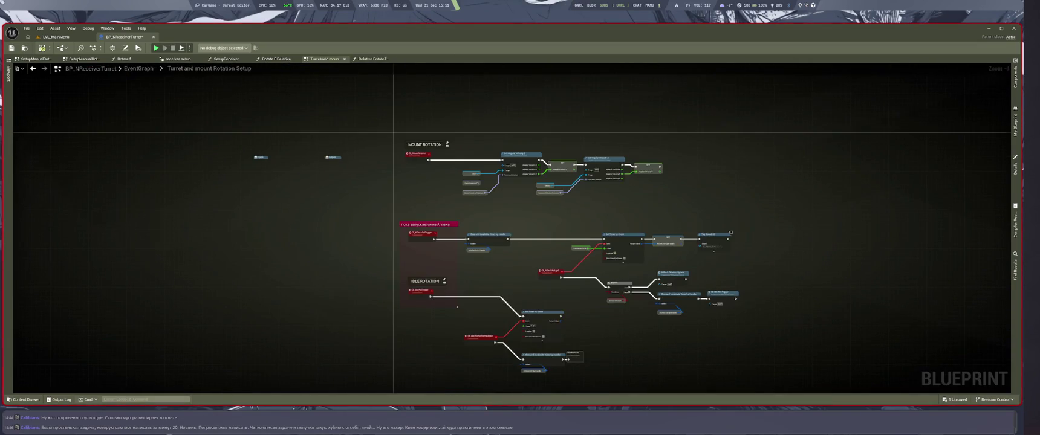
{"action": "scroll", "coordinate": [473, 204], "scroll_direction": "down", "scroll_amount": 4}
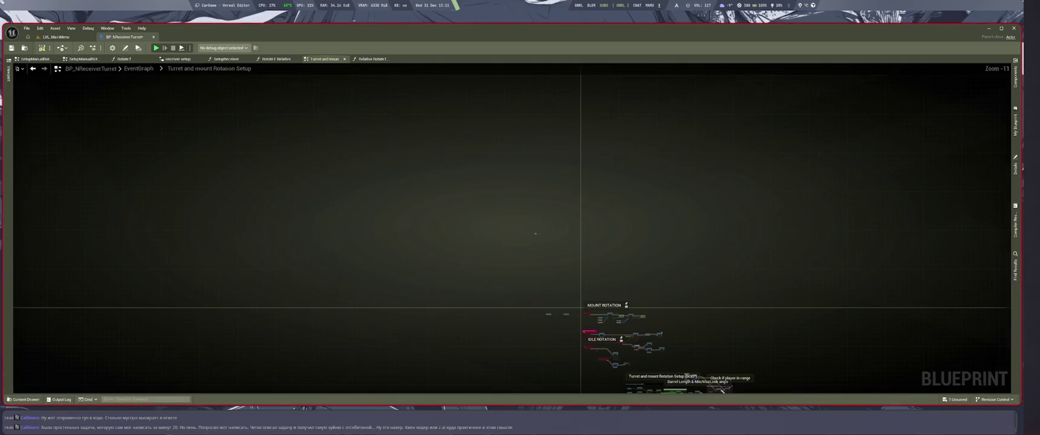
{"action": "key", "text": "alt+Left"}
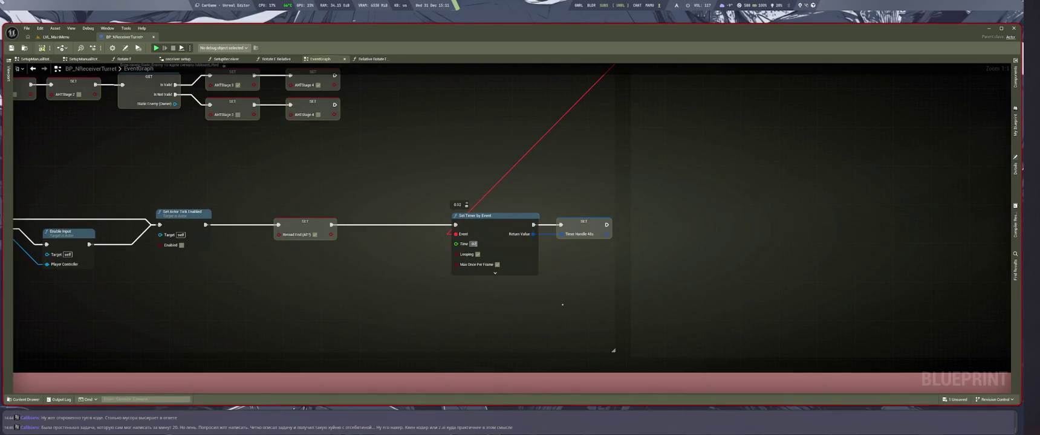
{"action": "key", "text": "alt+Left"}
{"action": "key", "text": "alt+Left"}
{"action": "key", "text": "alt+Left"}
{"action": "mouse_move", "coordinate": [595, 195]}
{"action": "left_mouse_down"}
{"action": "mouse_move", "coordinate": [548, 175]}
{"action": "mouse_move", "coordinate": [584, 220]}
{"action": "mouse_move", "coordinate": [655, 201]}
{"action": "mouse_move", "coordinate": [662, 239]}
{"action": "mouse_move", "coordinate": [652, 222]}
{"action": "left_mouse_up"}
{"action": "scroll", "coordinate": [655, 201], "scroll_direction": "down", "scroll_amount": 1}
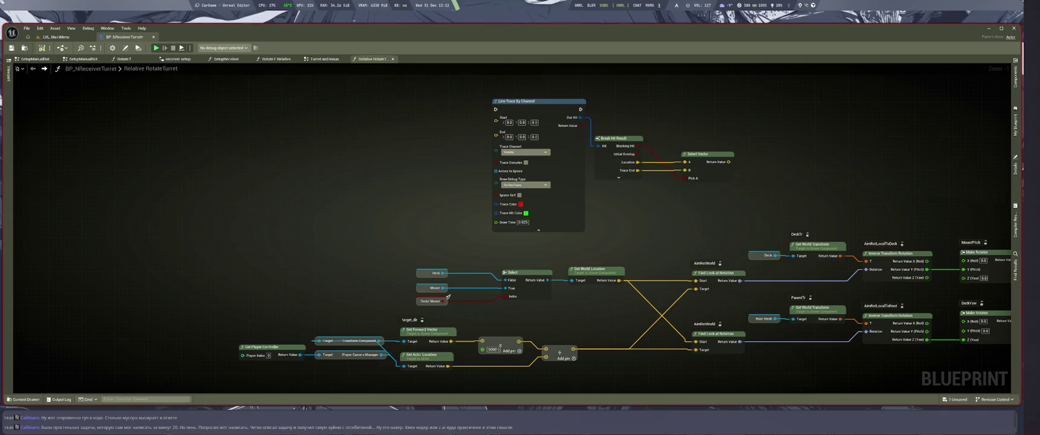
Step: Wire Get World Location into the line trace Start and the Add result into End
{"action": "left_click_drag", "start_coordinate": [620, 240], "coordinate": [639, 317]}
{"action": "left_click_drag", "start_coordinate": [638, 357], "coordinate": [515, 199]}
{"action": "mouse_move", "coordinate": [680, 315]}
{"action": "left_mouse_down"}
{"action": "mouse_move", "coordinate": [564, 220]}
{"action": "mouse_move", "coordinate": [577, 242]}
{"action": "left_mouse_up"}
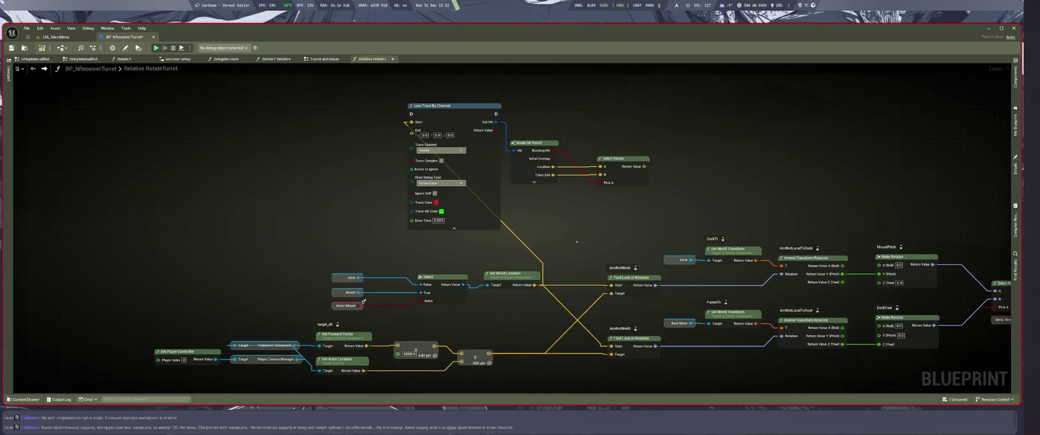
{"action": "left_click_drag", "start_coordinate": [515, 317], "coordinate": [553, 300]}
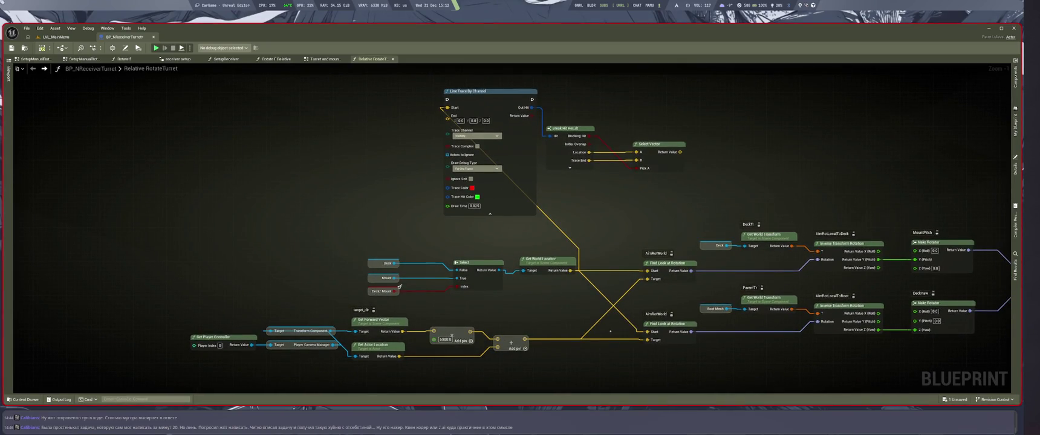
{"action": "mouse_move", "coordinate": [525, 339]}
{"action": "left_mouse_down"}
{"action": "mouse_move", "coordinate": [502, 241]}
{"action": "mouse_move", "coordinate": [448, 116]}
{"action": "left_mouse_up"}
Step: Feed Select Vector into the lower Find Look at Rotation target, route execution through the trace, and save
{"action": "mouse_move", "coordinate": [685, 152]}
{"action": "left_mouse_down"}
{"action": "mouse_move", "coordinate": [690, 217]}
{"action": "mouse_move", "coordinate": [647, 272]}
{"action": "mouse_move", "coordinate": [637, 363]}
{"action": "left_mouse_up"}
{"action": "key", "text": "ctrl+s"}
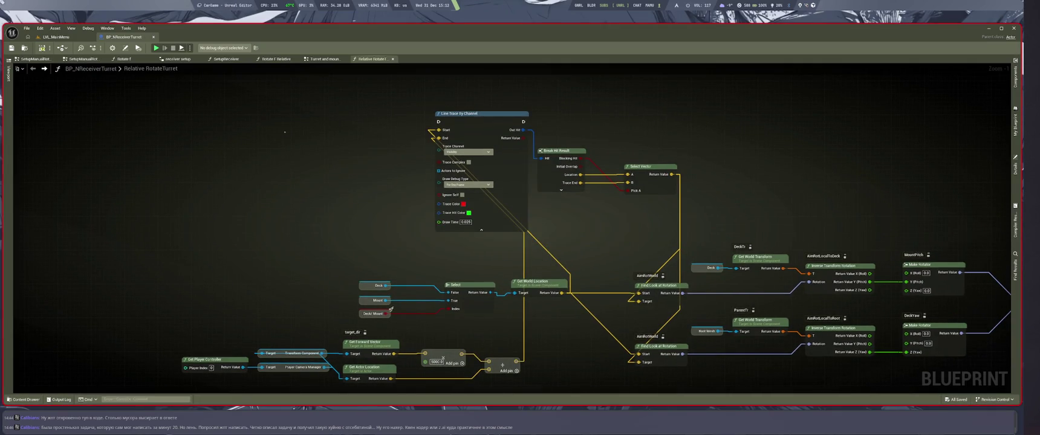
{"action": "scroll", "coordinate": [391, 309], "scroll_direction": "down", "scroll_amount": 3}
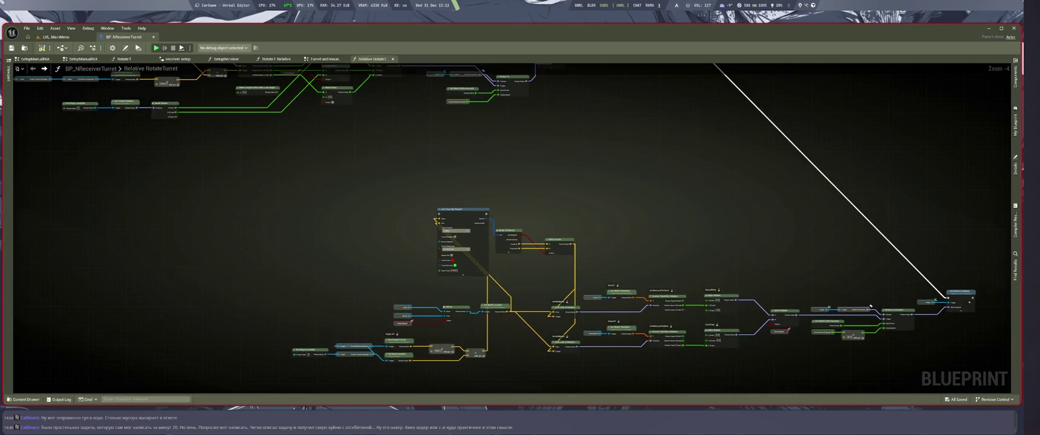
{"action": "mouse_move", "coordinate": [948, 296]}
{"action": "left_mouse_down"}
{"action": "mouse_move", "coordinate": [476, 208]}
{"action": "mouse_move", "coordinate": [438, 217]}
{"action": "mouse_move", "coordinate": [929, 282]}
{"action": "mouse_move", "coordinate": [948, 297]}
{"action": "left_mouse_up"}
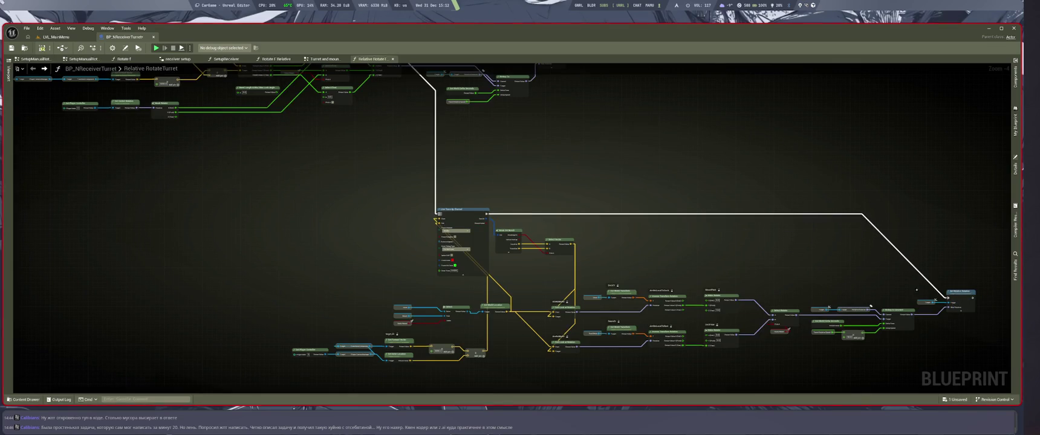
{"action": "key", "text": "ctrl+s"}
{"action": "left_click", "coordinate": [56, 37]}
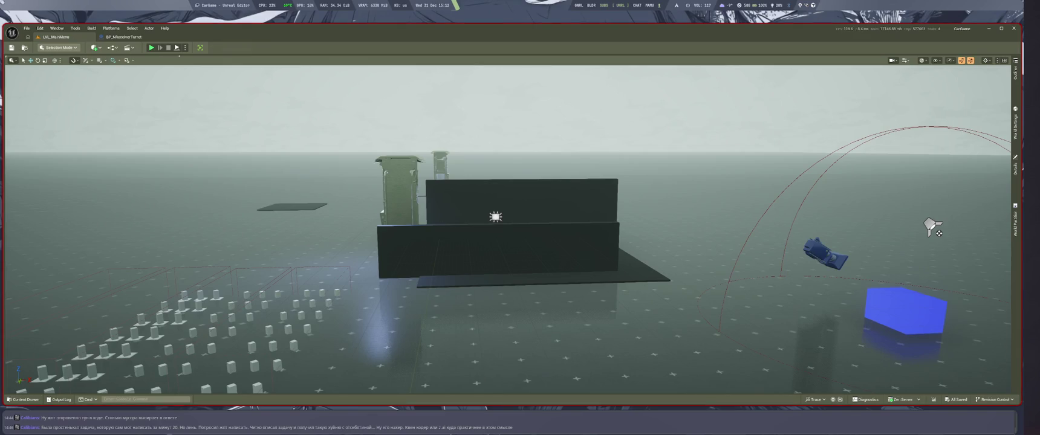
Step: Run two Play-In-Editor sessions to check the turret's aim, then stop playing
{"action": "key", "text": "alt+p"}
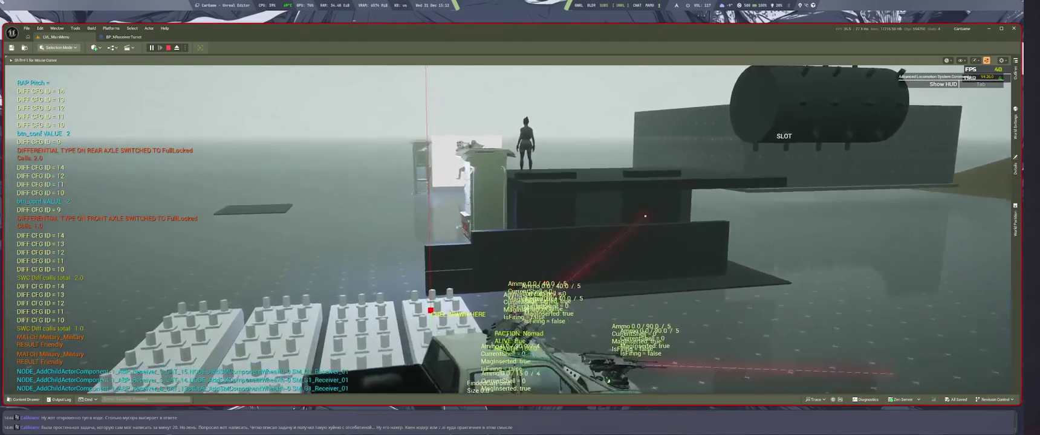
{"action": "key", "text": "Escape"}
{"action": "key", "text": "alt+p"}
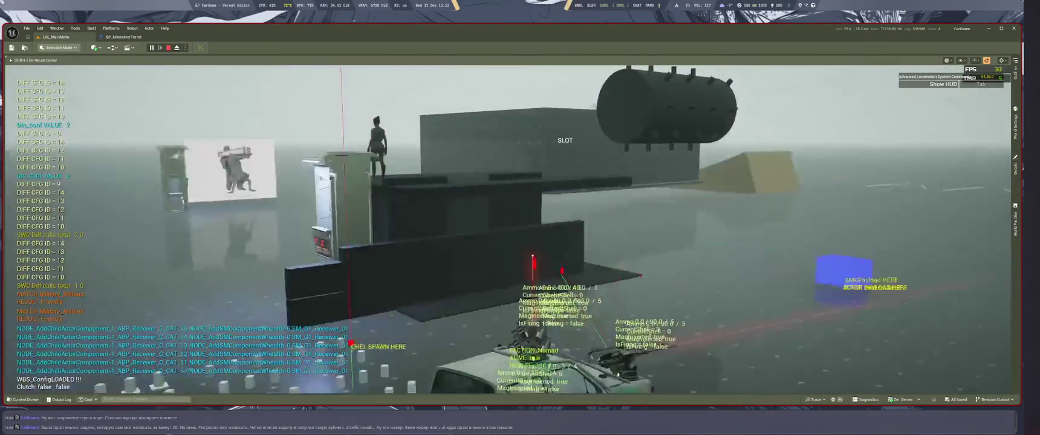
{"action": "key", "text": "Escape"}
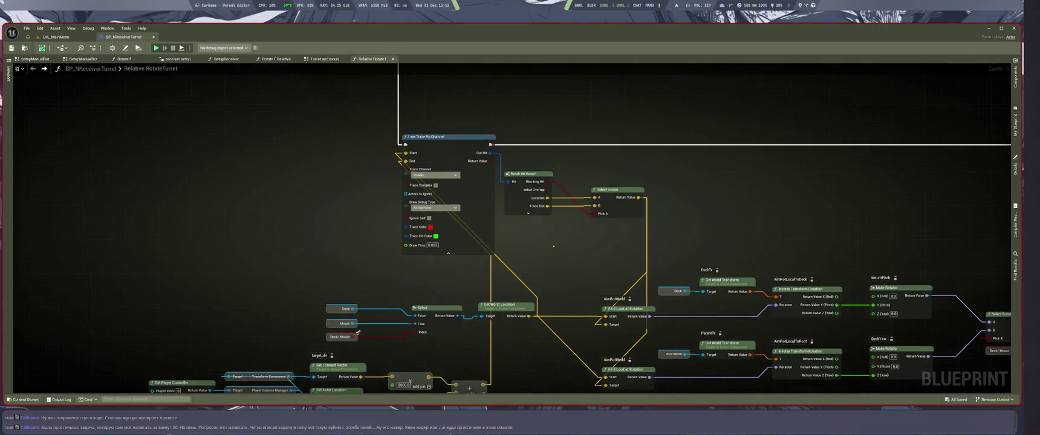
Step: Undo the latest wiring change, inspect the Get World Location and Add nodes, and save
{"action": "key", "text": "ctrl+z"}
{"action": "key", "text": "ctrl+z"}
{"action": "key", "text": "ctrl+z"}
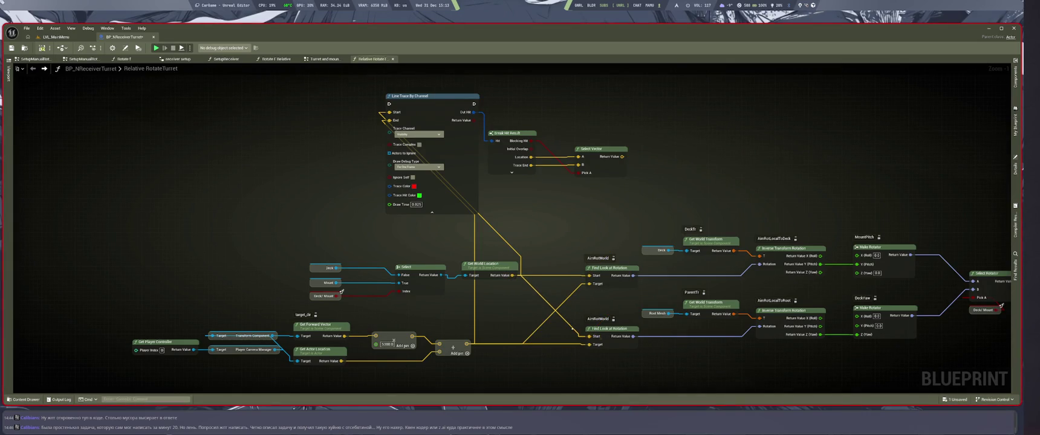
{"action": "left_click", "coordinate": [489, 266]}
{"action": "left_click", "coordinate": [453, 346]}
{"action": "scroll", "coordinate": [427, 356], "scroll_direction": "down", "scroll_amount": 2}
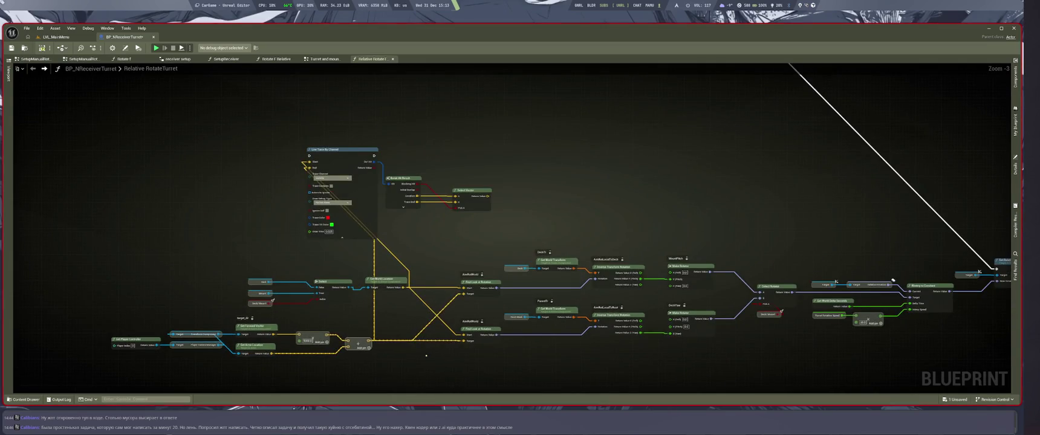
{"action": "key", "text": "ctrl+s"}
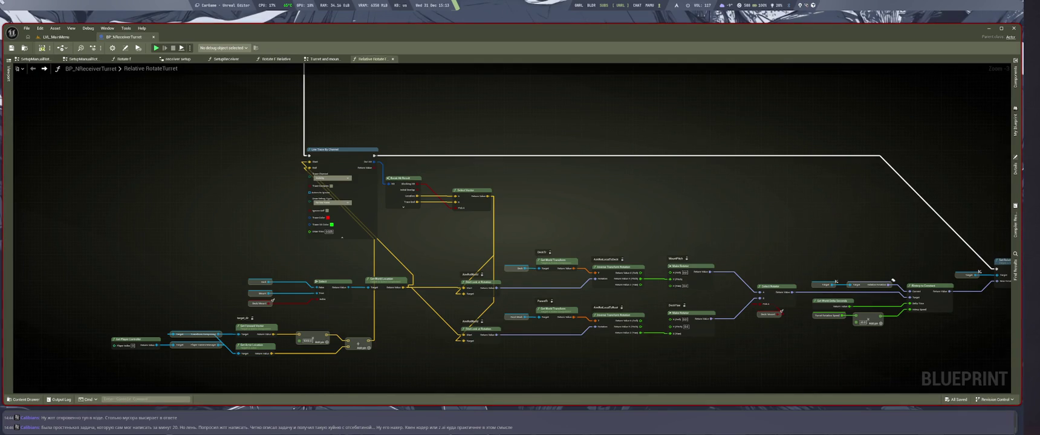
Step: Box-select the lower node groups and shift the mesh-location nodes down and right
{"action": "left_click_drag", "start_coordinate": [561, 215], "coordinate": [610, 229]}
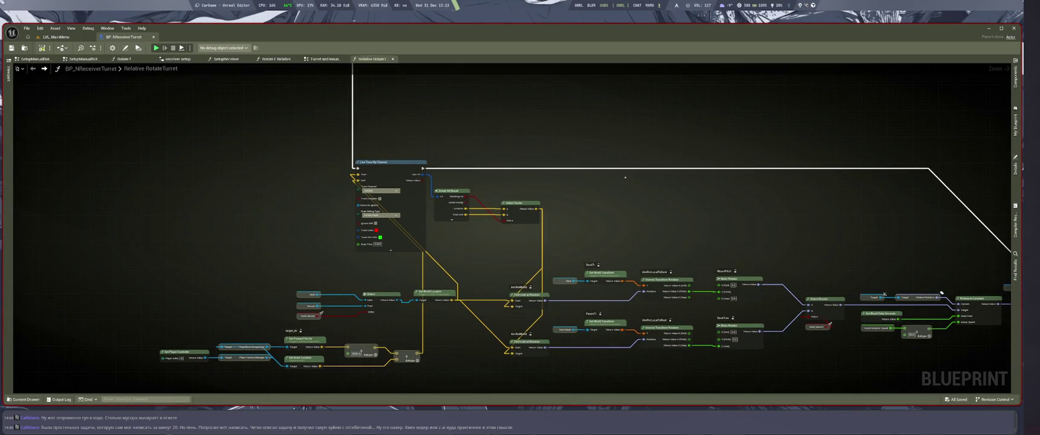
{"action": "left_click_drag", "start_coordinate": [629, 180], "coordinate": [723, 182]}
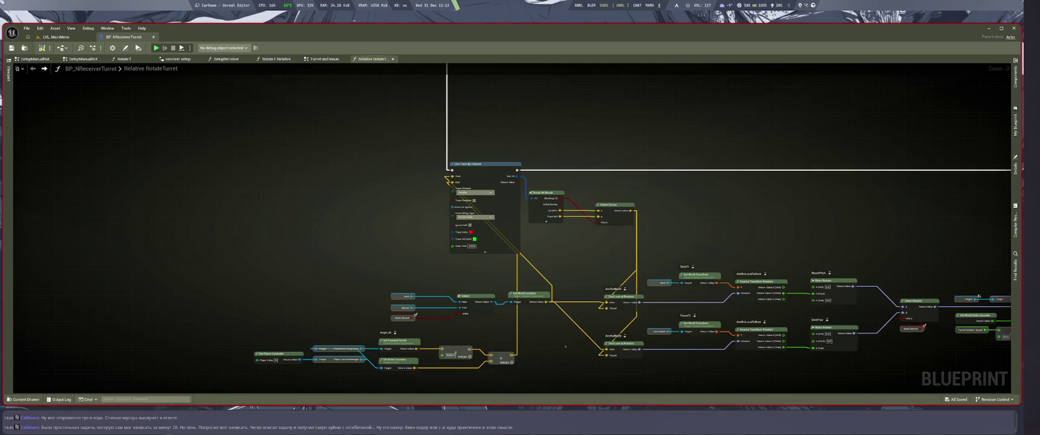
{"action": "left_click_drag", "start_coordinate": [576, 379], "coordinate": [584, 394]}
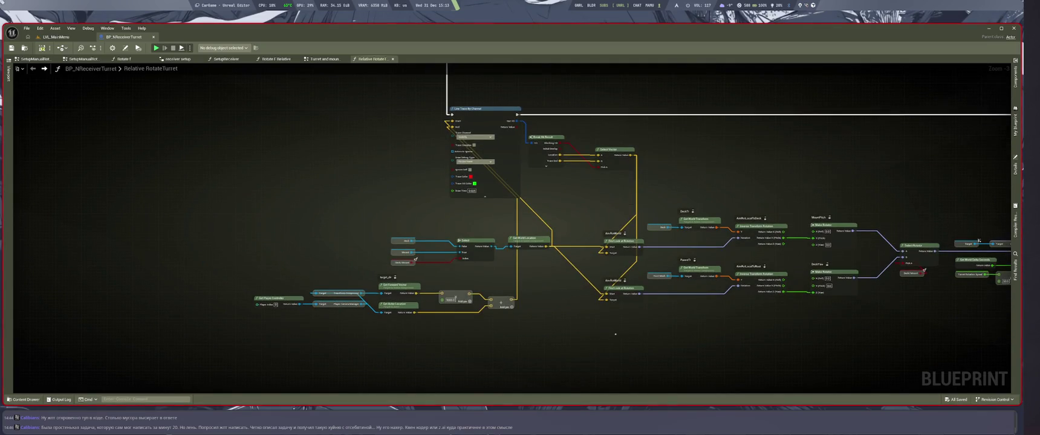
{"action": "left_click_drag", "start_coordinate": [576, 316], "coordinate": [595, 367]}
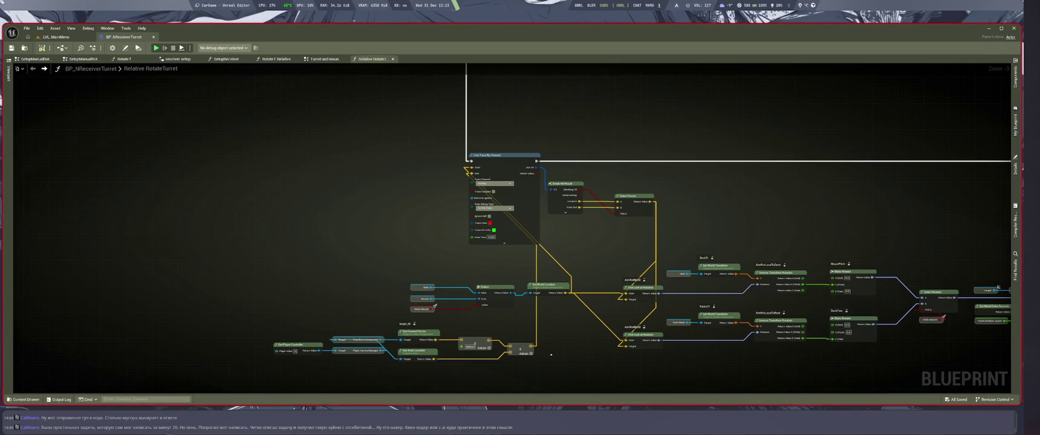
{"action": "left_click_drag", "start_coordinate": [435, 306], "coordinate": [451, 295]}
{"action": "mouse_move", "coordinate": [252, 311]}
{"action": "left_mouse_down"}
{"action": "mouse_move", "coordinate": [502, 361]}
{"action": "mouse_move", "coordinate": [543, 359]}
{"action": "mouse_move", "coordinate": [366, 304]}
{"action": "left_mouse_up"}
{"action": "left_click_drag", "start_coordinate": [424, 269], "coordinate": [584, 302]}
{"action": "left_click_drag", "start_coordinate": [508, 284], "coordinate": [519, 310]}
{"action": "left_click_drag", "start_coordinate": [461, 321], "coordinate": [573, 311]}
Step: Move the Get Player Controller aim chain up and right, then view the rotation nodes
{"action": "left_click_drag", "start_coordinate": [143, 236], "coordinate": [387, 319]}
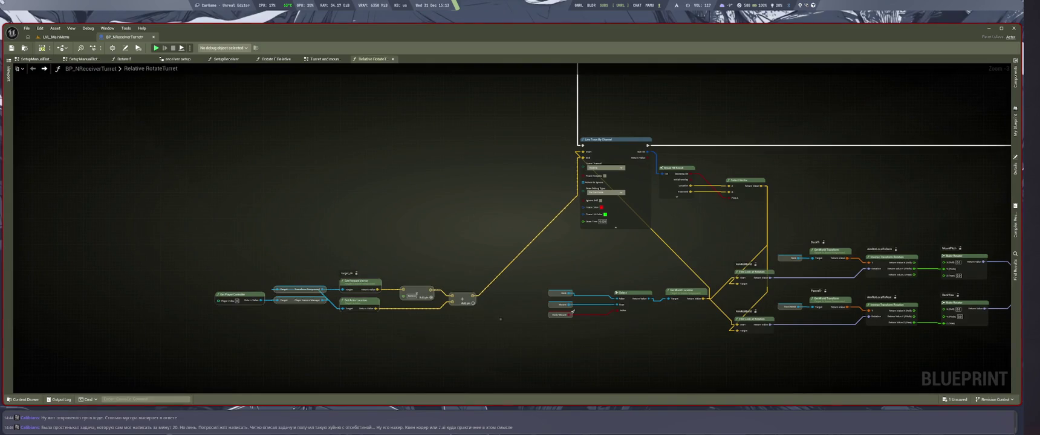
{"action": "left_click_drag", "start_coordinate": [153, 250], "coordinate": [448, 321]}
{"action": "mouse_move", "coordinate": [361, 282]}
{"action": "left_mouse_down"}
{"action": "mouse_move", "coordinate": [442, 260]}
{"action": "mouse_move", "coordinate": [412, 253]}
{"action": "mouse_move", "coordinate": [432, 256]}
{"action": "left_mouse_up"}
{"action": "left_click_drag", "start_coordinate": [701, 242], "coordinate": [593, 242]}
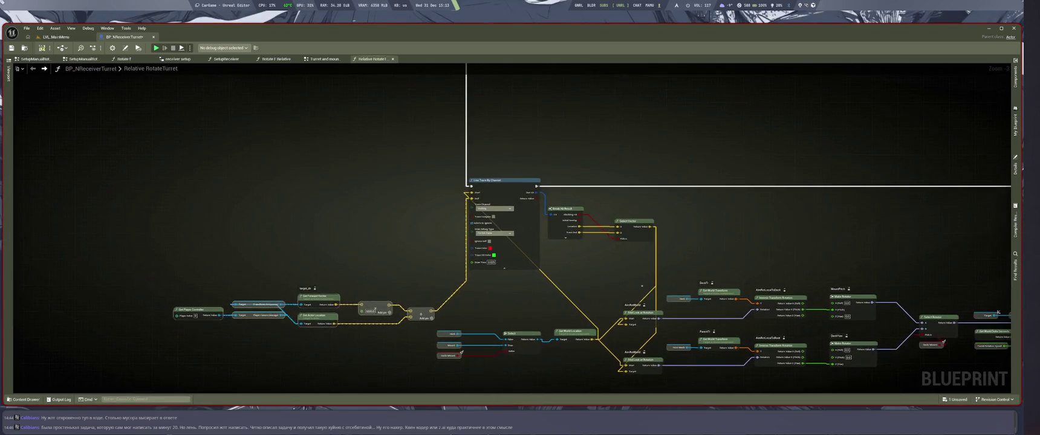
{"action": "mouse_move", "coordinate": [796, 216]}
{"action": "left_mouse_down"}
{"action": "mouse_move", "coordinate": [591, 217]}
{"action": "mouse_move", "coordinate": [755, 219]}
{"action": "left_mouse_up"}
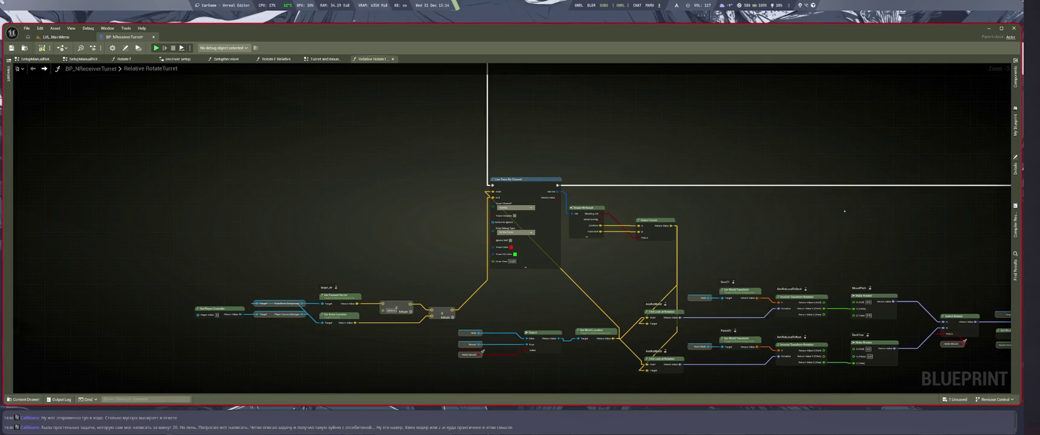
{"action": "mouse_move", "coordinate": [845, 211]}
{"action": "left_mouse_down"}
{"action": "mouse_move", "coordinate": [441, 215]}
{"action": "mouse_move", "coordinate": [597, 197]}
{"action": "left_mouse_up"}
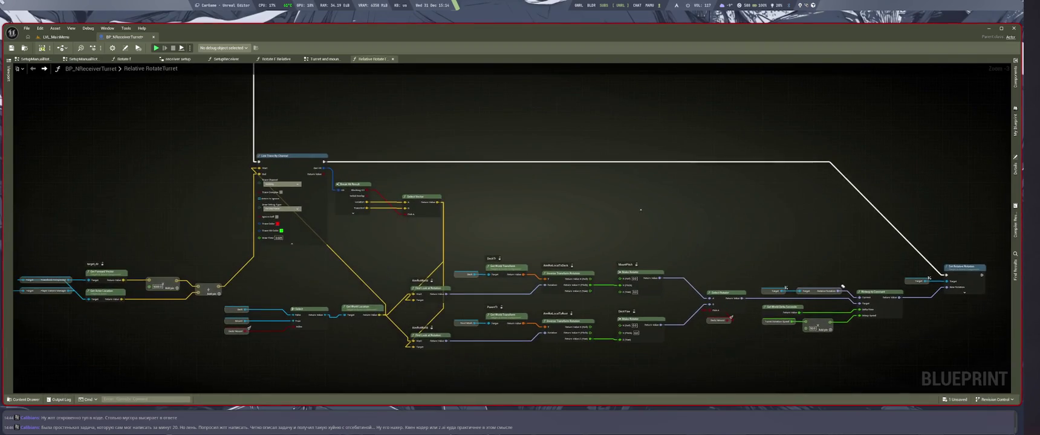
{"action": "key", "text": "ctrl+Tab"}
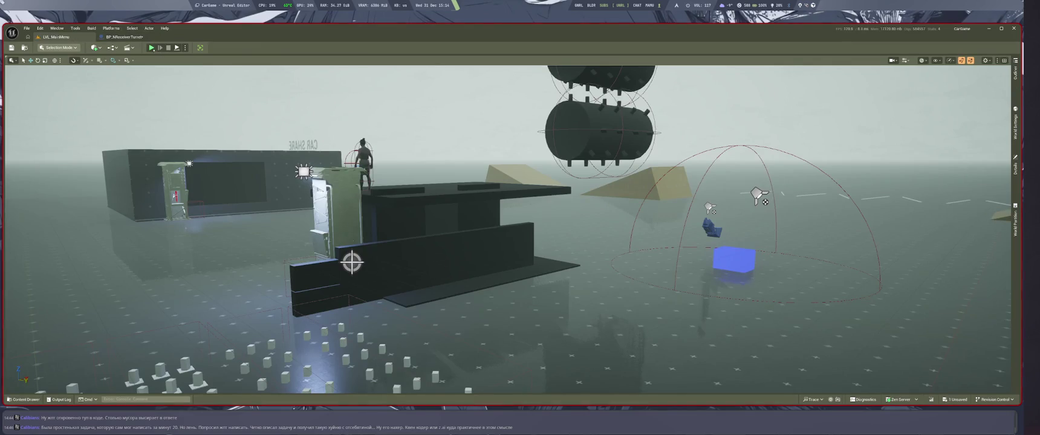
{"action": "key", "text": "alt+p"}
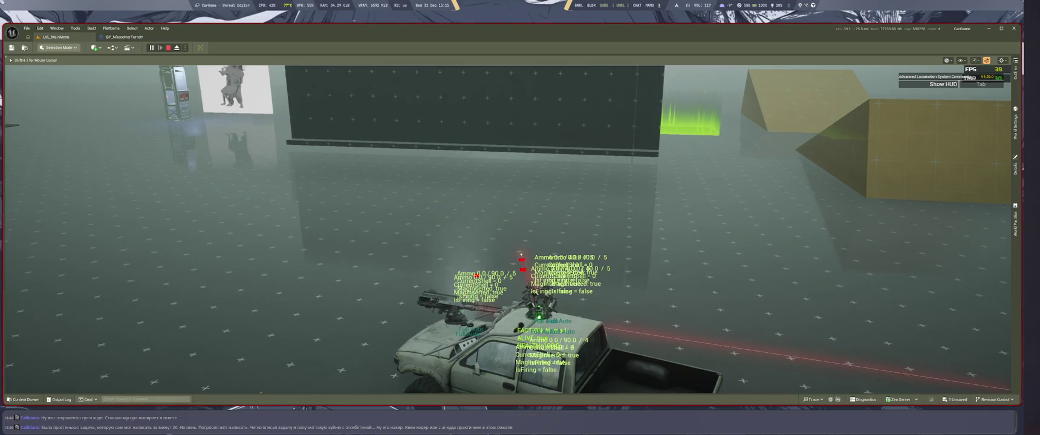
{"action": "key", "text": "Escape"}
{"action": "scroll", "coordinate": [560, 266], "scroll_direction": "up", "scroll_amount": 3}
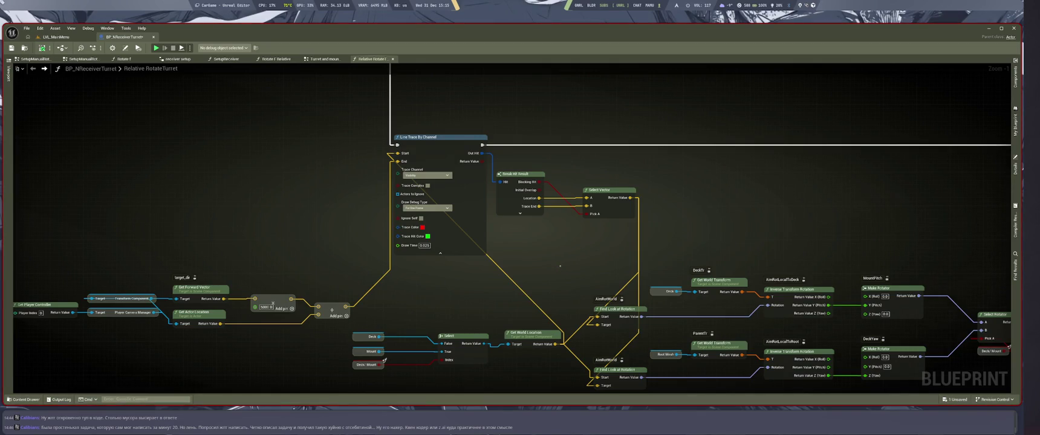
Step: Undo the node-group moves and the wiring into the look-at nodes
{"action": "left_click_drag", "start_coordinate": [560, 266], "coordinate": [566, 230]}
{"action": "key", "text": "ctrl+z"}
{"action": "key", "text": "ctrl+z"}
{"action": "key", "text": "ctrl+z"}
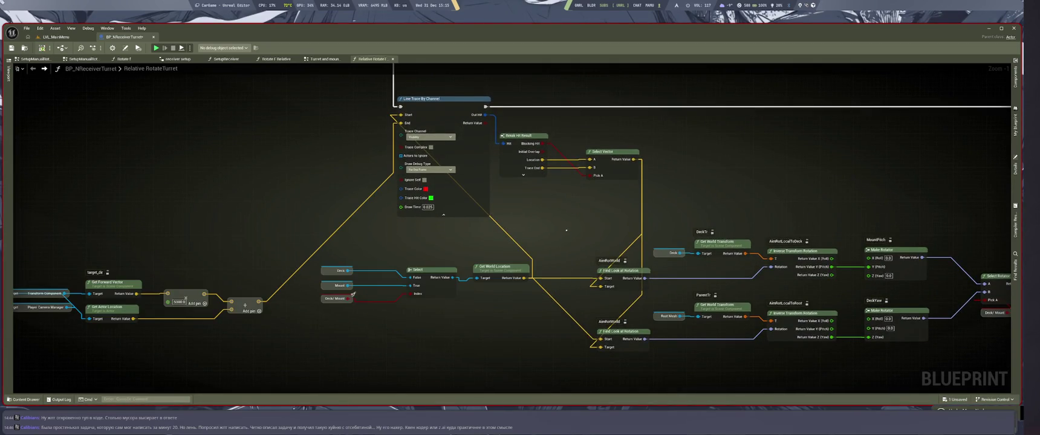
{"action": "key", "text": "ctrl+z"}
{"action": "key", "text": "ctrl+z"}
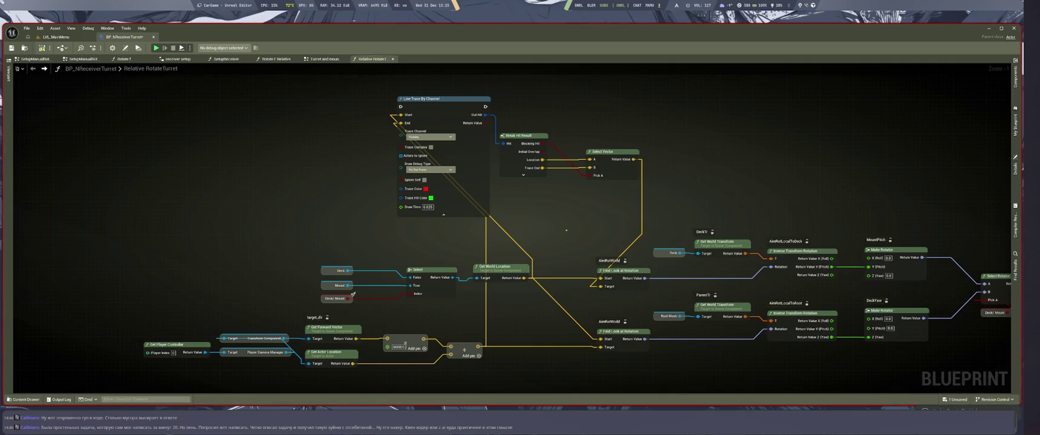
{"action": "left_click_drag", "start_coordinate": [630, 243], "coordinate": [661, 246]}
{"action": "left_click_drag", "start_coordinate": [593, 239], "coordinate": [624, 235]}
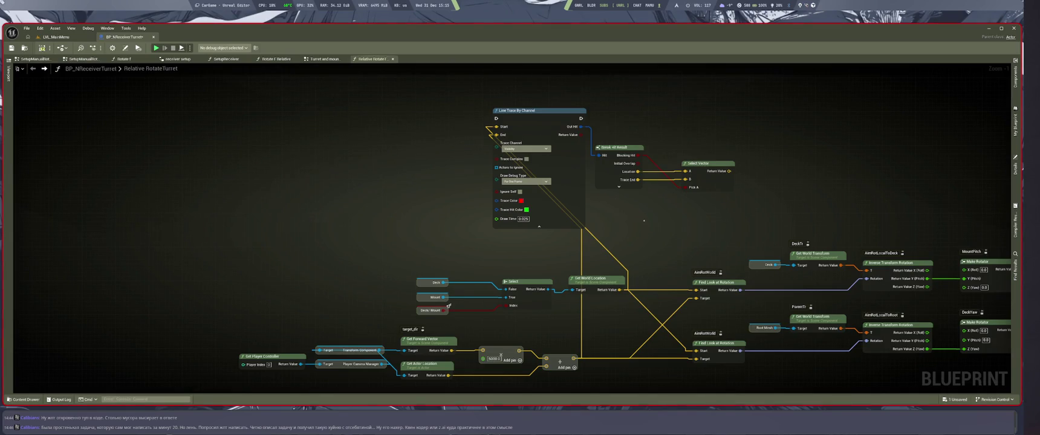
{"action": "scroll", "coordinate": [645, 220], "scroll_direction": "down", "scroll_amount": 4}
{"action": "mouse_move", "coordinate": [928, 294]}
{"action": "left_mouse_down"}
{"action": "mouse_move", "coordinate": [914, 272]}
{"action": "mouse_move", "coordinate": [418, 210]}
{"action": "mouse_move", "coordinate": [929, 293]}
{"action": "left_mouse_up"}
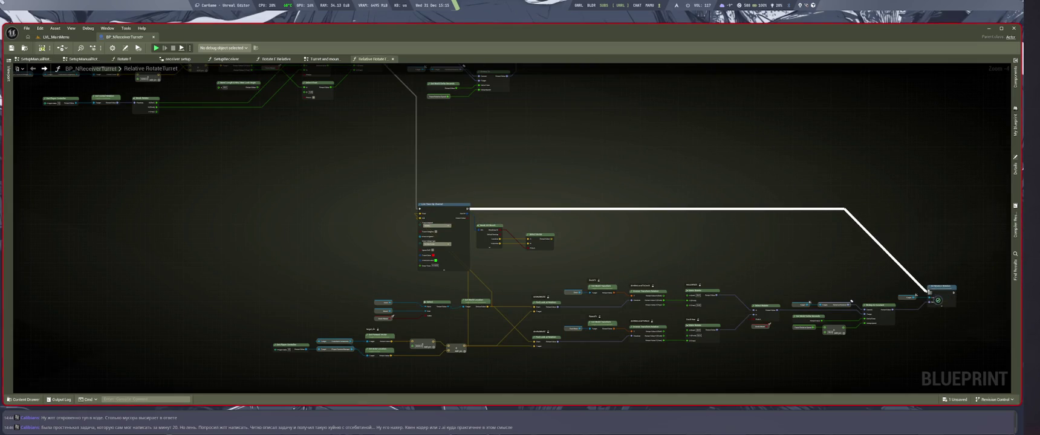
{"action": "scroll", "coordinate": [390, 298], "scroll_direction": "up", "scroll_amount": 4}
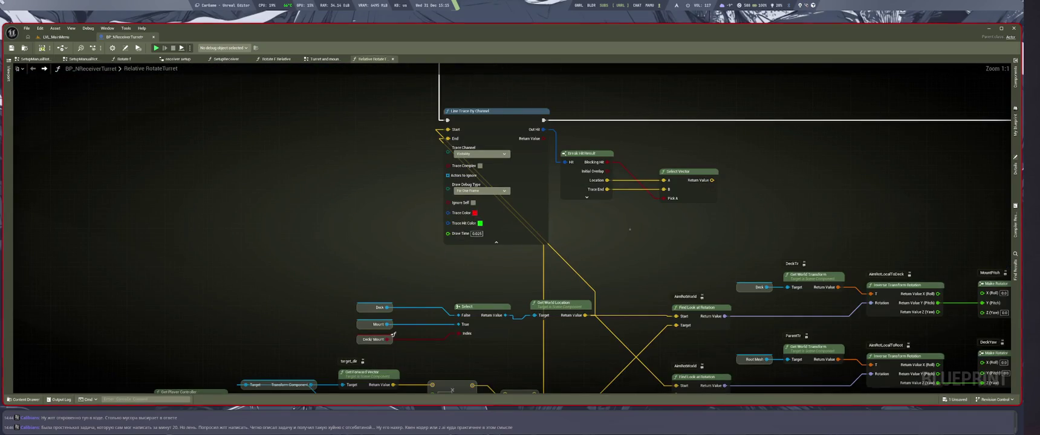
{"action": "scroll", "coordinate": [606, 229], "scroll_direction": "down", "scroll_amount": 1}
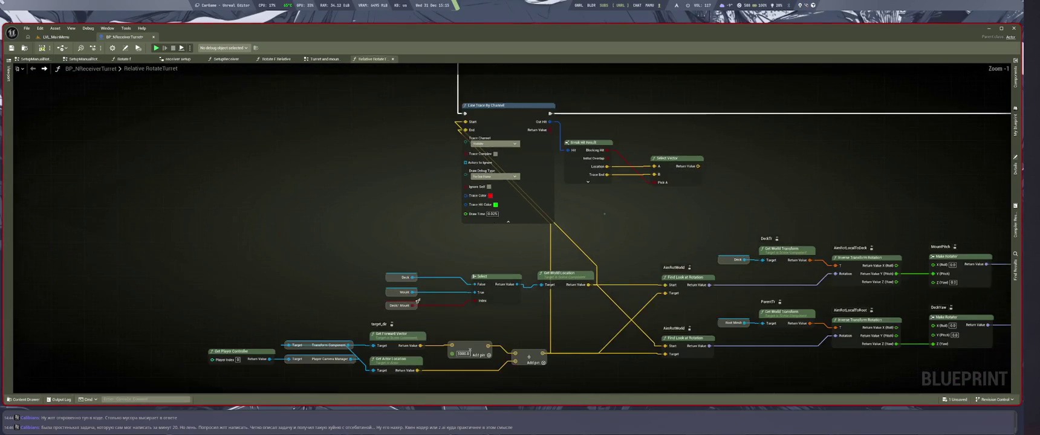
{"action": "left_click_drag", "start_coordinate": [481, 287], "coordinate": [492, 309]}
Step: Wire Break Hit Result's Distance into the Add node, set 5000, and start a play test
{"action": "left_click", "coordinate": [476, 324]}
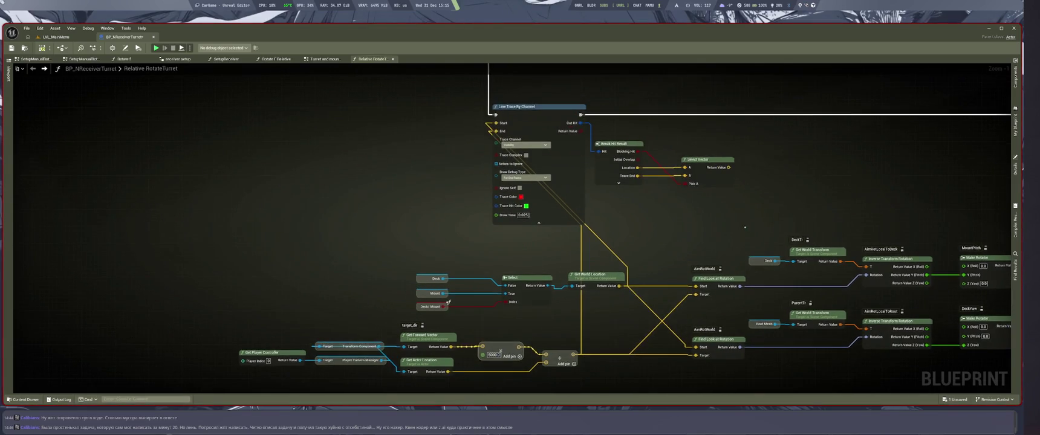
{"action": "left_click", "coordinate": [614, 145]}
{"action": "left_click", "coordinate": [619, 182]}
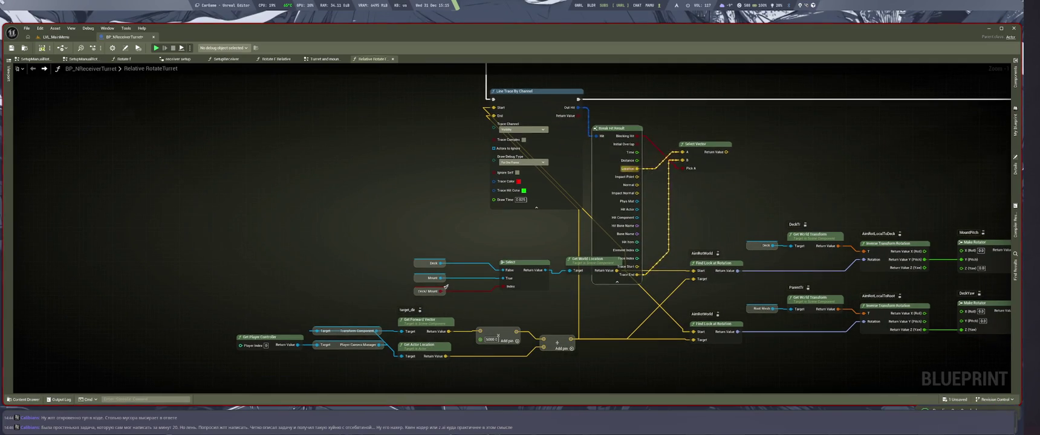
{"action": "mouse_move", "coordinate": [635, 161]}
{"action": "left_mouse_down"}
{"action": "mouse_move", "coordinate": [465, 331]}
{"action": "mouse_move", "coordinate": [479, 340]}
{"action": "left_mouse_up"}
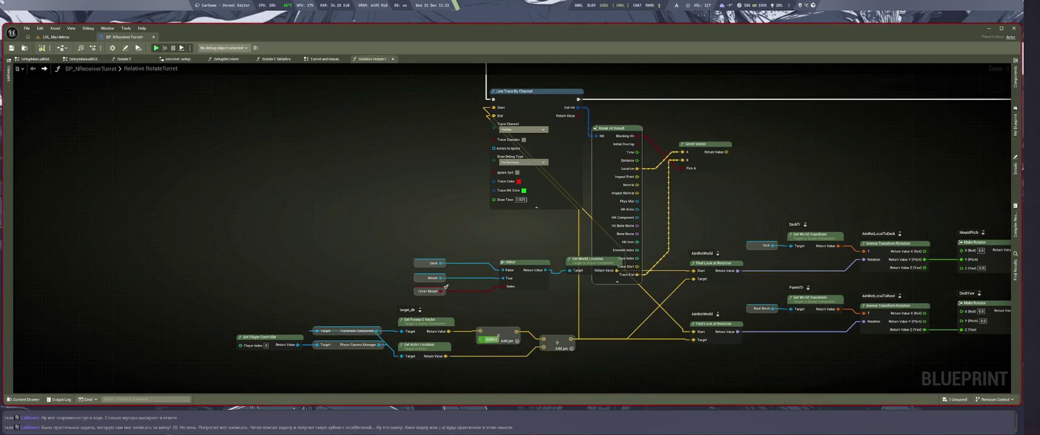
{"action": "type", "text": "5000"}
{"action": "key", "text": "Return"}
{"action": "left_click_drag", "start_coordinate": [637, 161], "coordinate": [481, 340]}
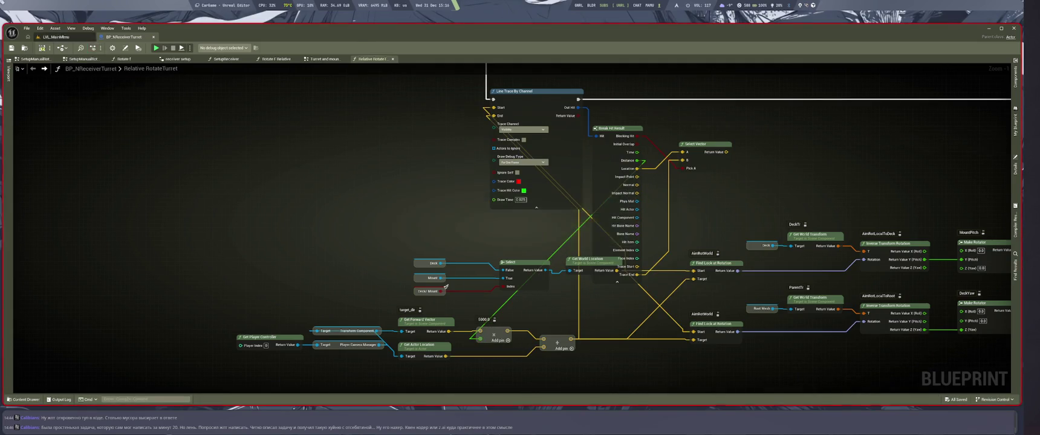
{"action": "left_click", "coordinate": [56, 37]}
{"action": "key", "text": "alt+p"}
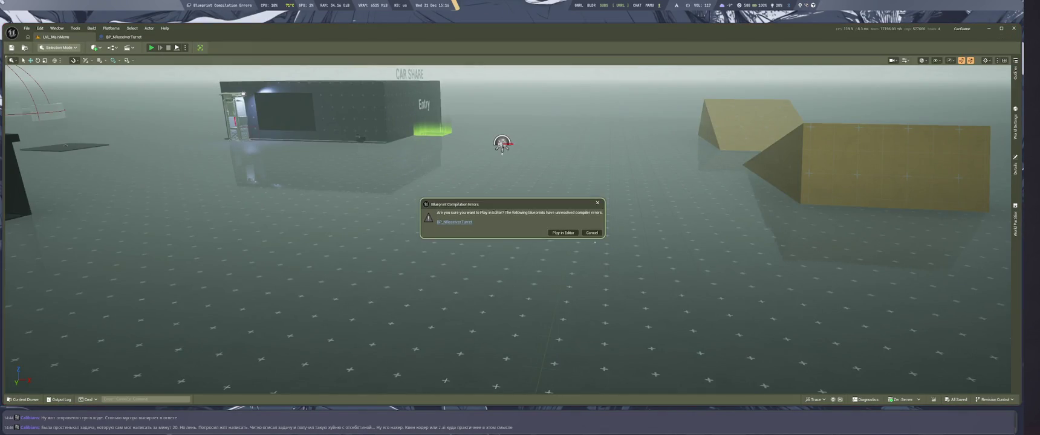
Step: Cancel playing at the compile-errors prompt and collapse Break Hit Result to its used pins
{"action": "left_click", "coordinate": [562, 233]}
{"action": "left_click", "coordinate": [446, 287]}
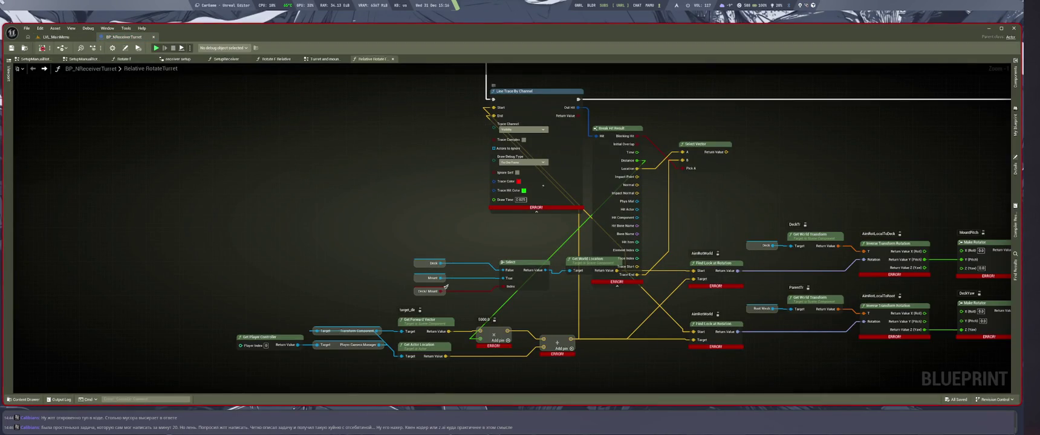
{"action": "left_click", "coordinate": [617, 286]}
{"action": "mouse_move", "coordinate": [677, 199]}
{"action": "left_mouse_down"}
{"action": "mouse_move", "coordinate": [664, 255]}
{"action": "mouse_move", "coordinate": [594, 179]}
{"action": "mouse_move", "coordinate": [610, 222]}
{"action": "left_mouse_up"}
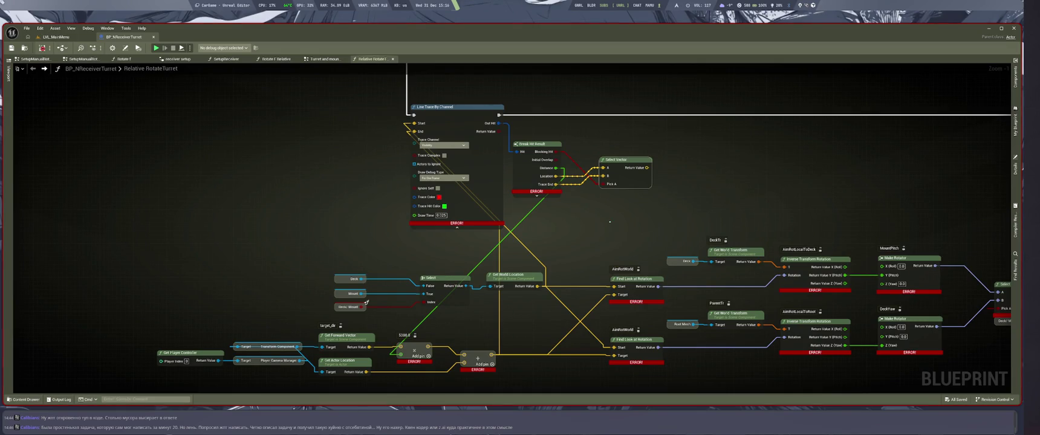
Step: Compile with F7, review the dependency-cycle errors, and re-expand Break Hit Result's pins
{"action": "key", "text": "F7"}
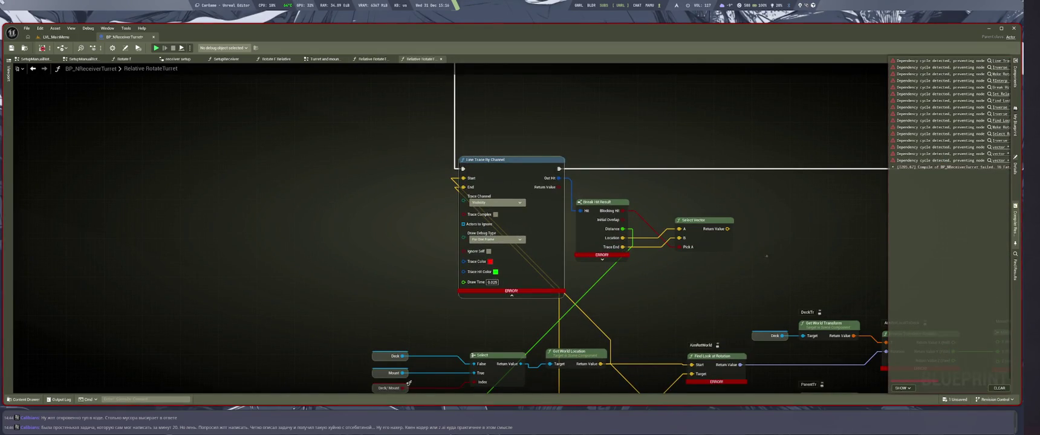
{"action": "left_click_drag", "start_coordinate": [705, 290], "coordinate": [611, 208]}
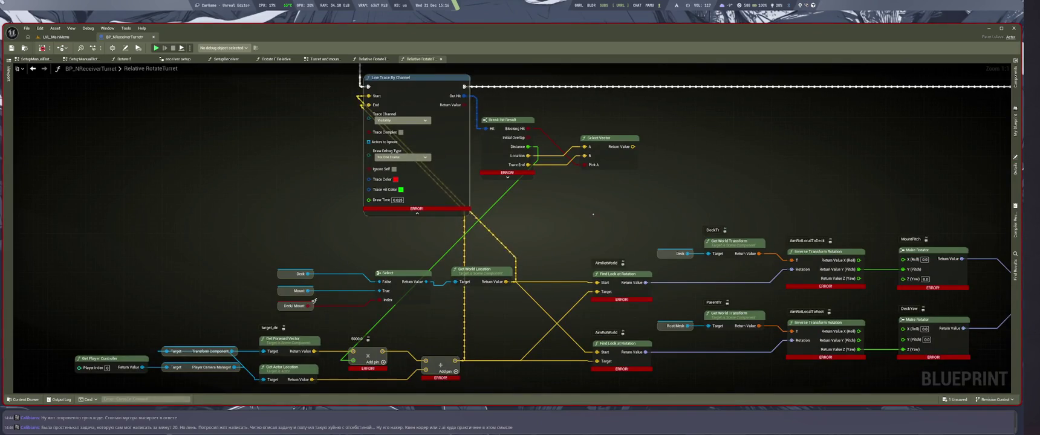
{"action": "mouse_move", "coordinate": [588, 216]}
{"action": "left_mouse_down"}
{"action": "mouse_move", "coordinate": [546, 248]}
{"action": "mouse_move", "coordinate": [619, 179]}
{"action": "left_mouse_up"}
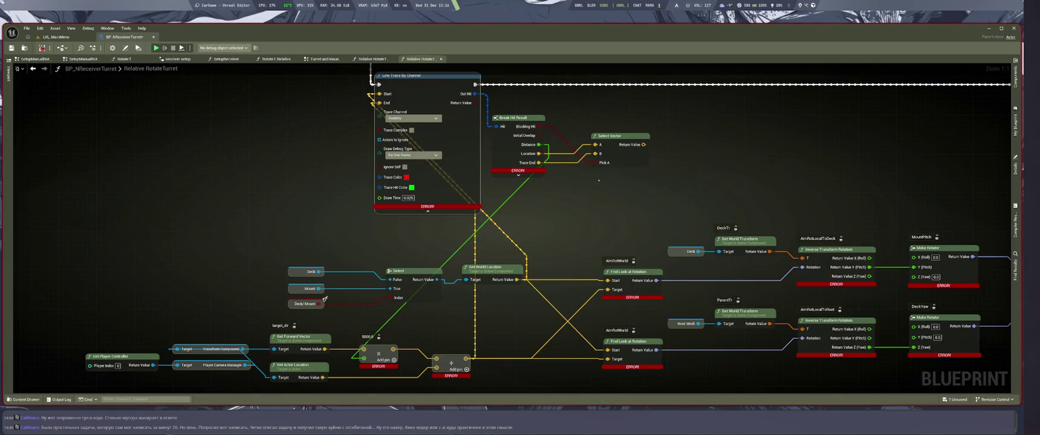
{"action": "left_click", "coordinate": [518, 176]}
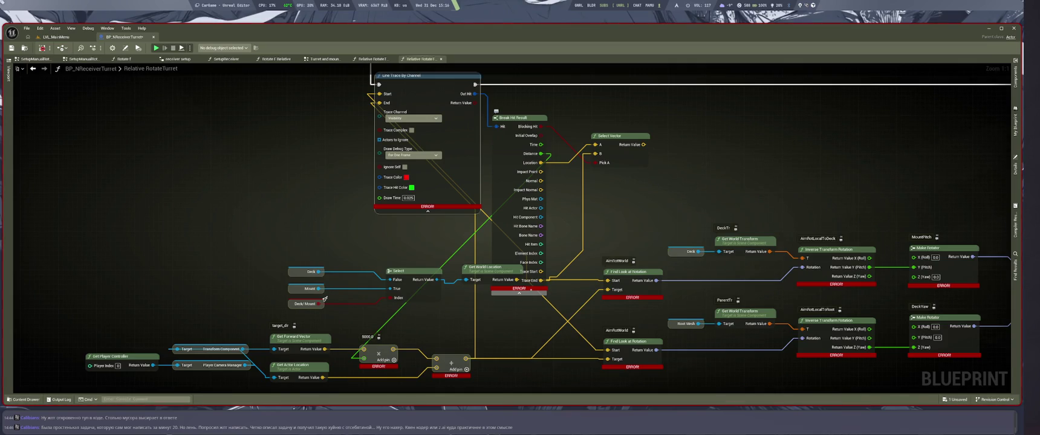
{"action": "left_click", "coordinate": [531, 289]}
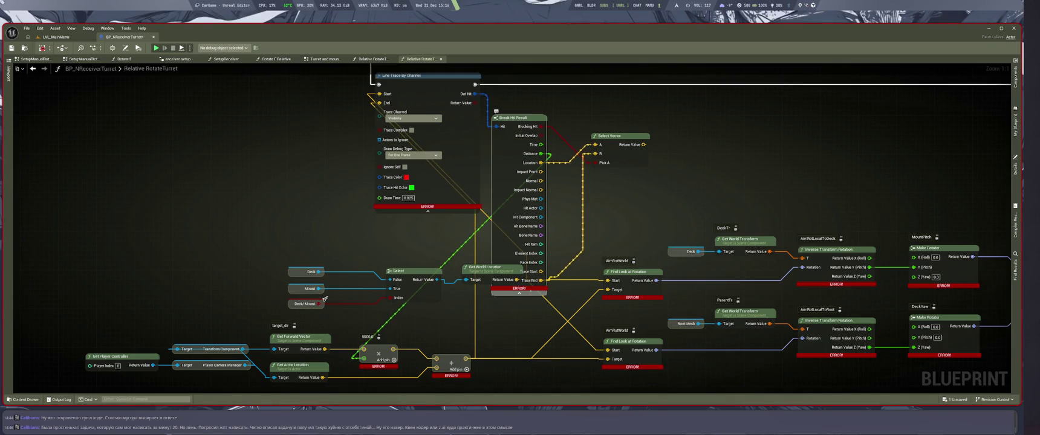